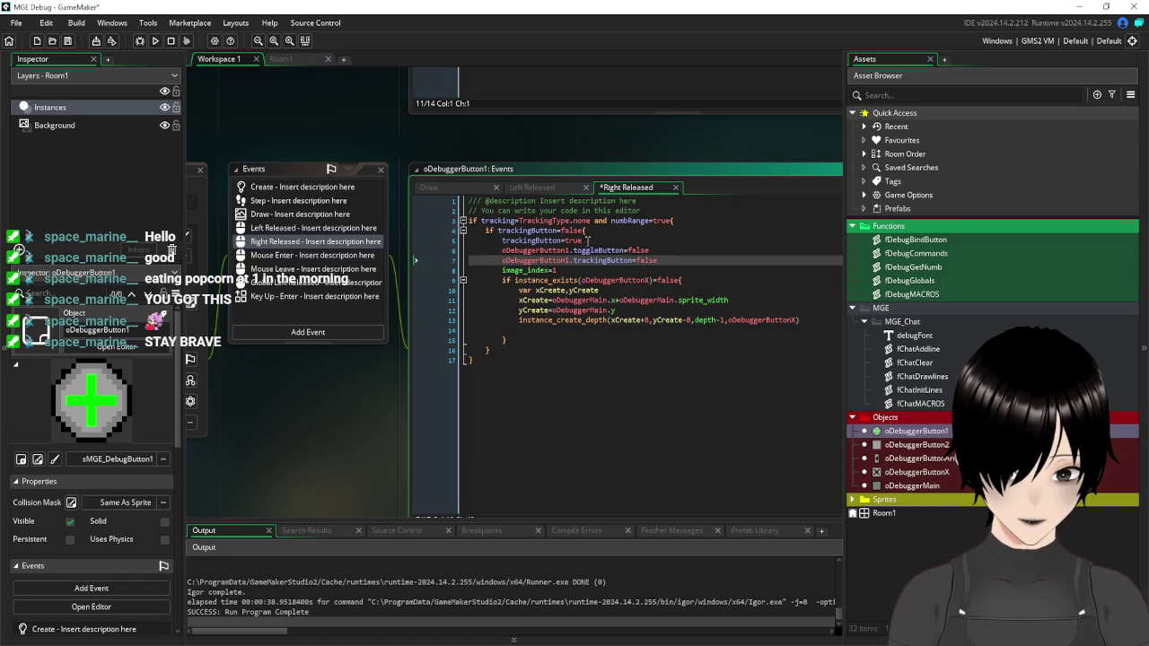
Move trackingButton=true below the oDebuggerButton1 toggleButton and trackingButton false resets.
key(shift+Home)
key(ctrl+c)
key(BackSpace)
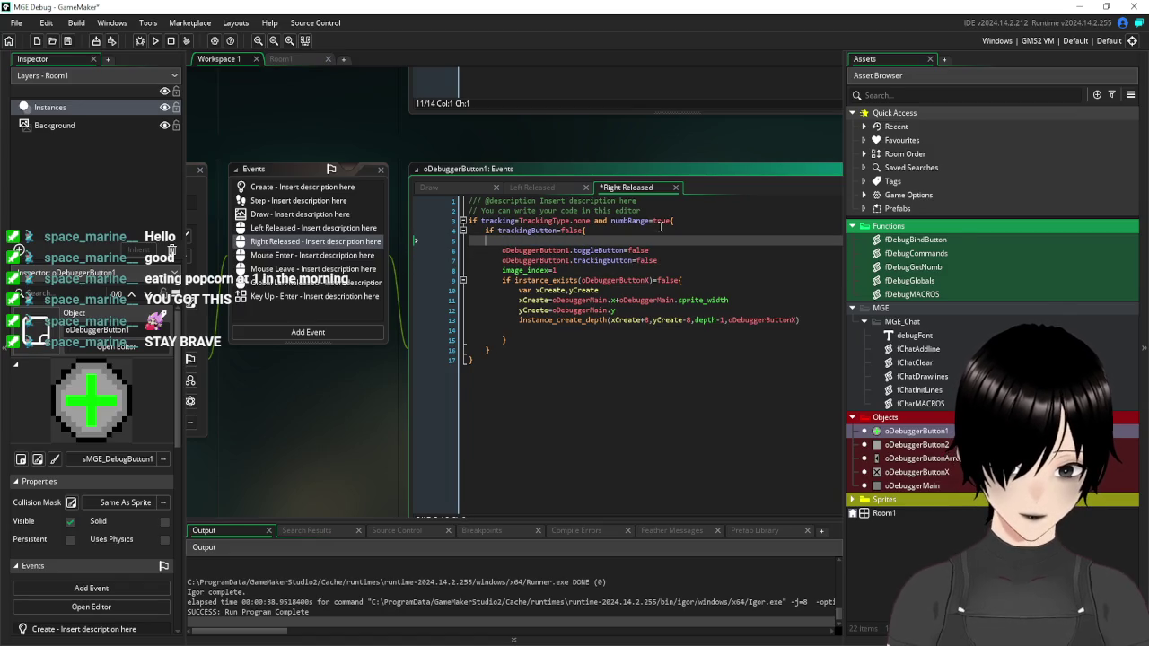
key(BackSpace)
click(695, 243)
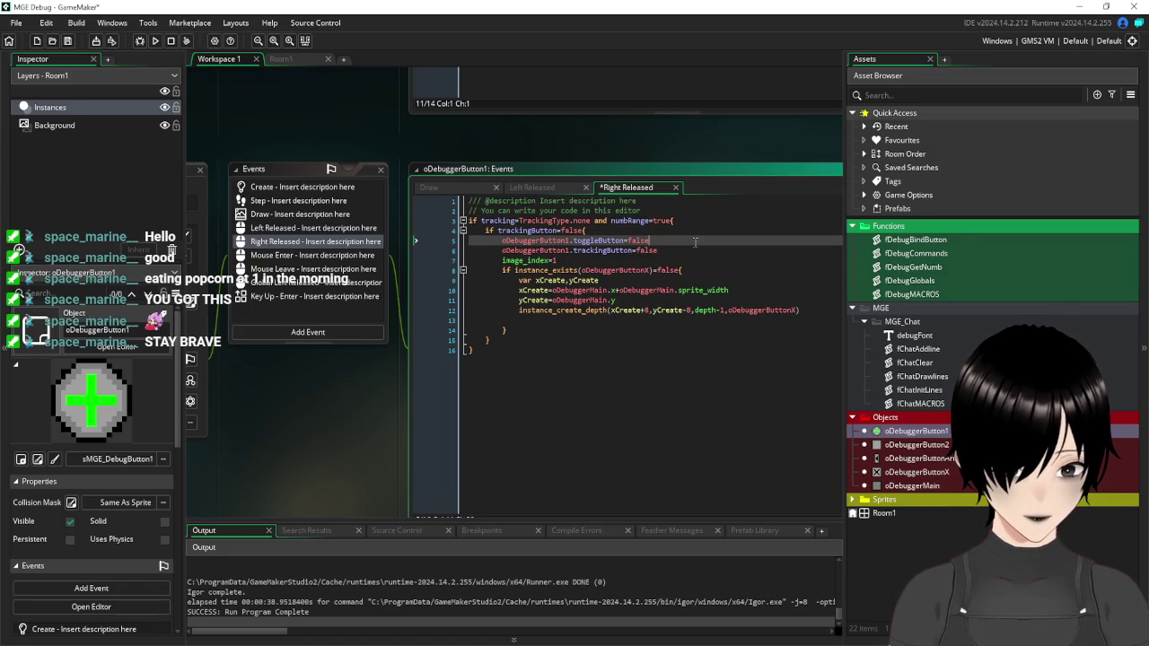
click(666, 252)
key(Return)
key(ctrl+v)
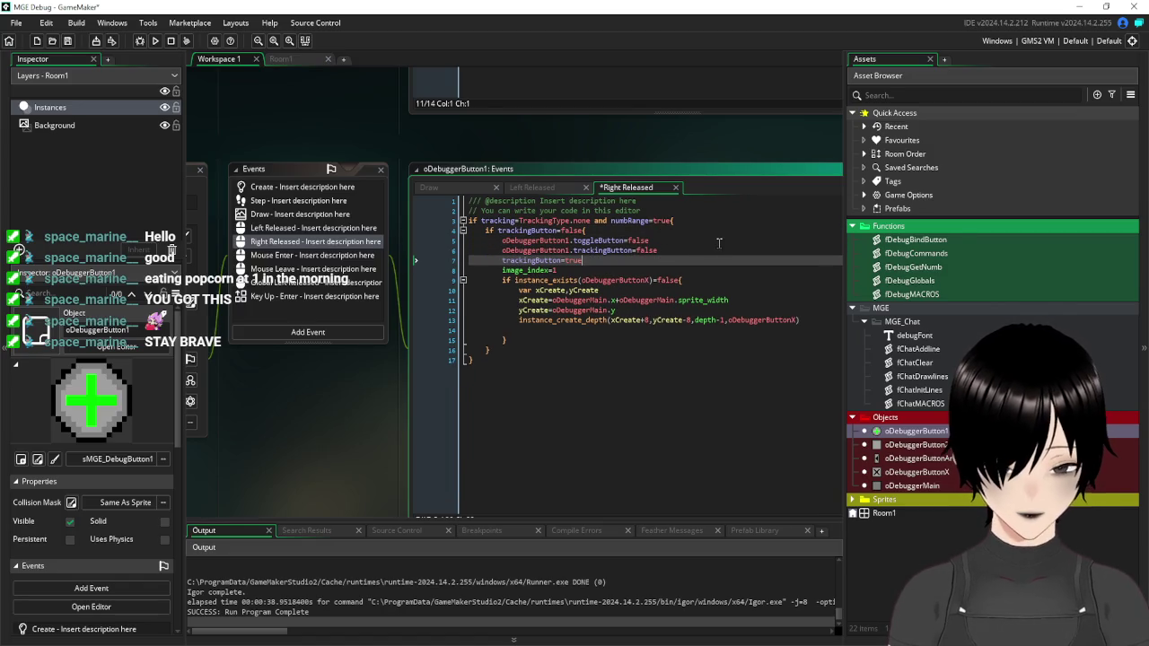
Save and test-run the game, open the debug button's Var/Cmd menu, then close the game.
click(68, 40)
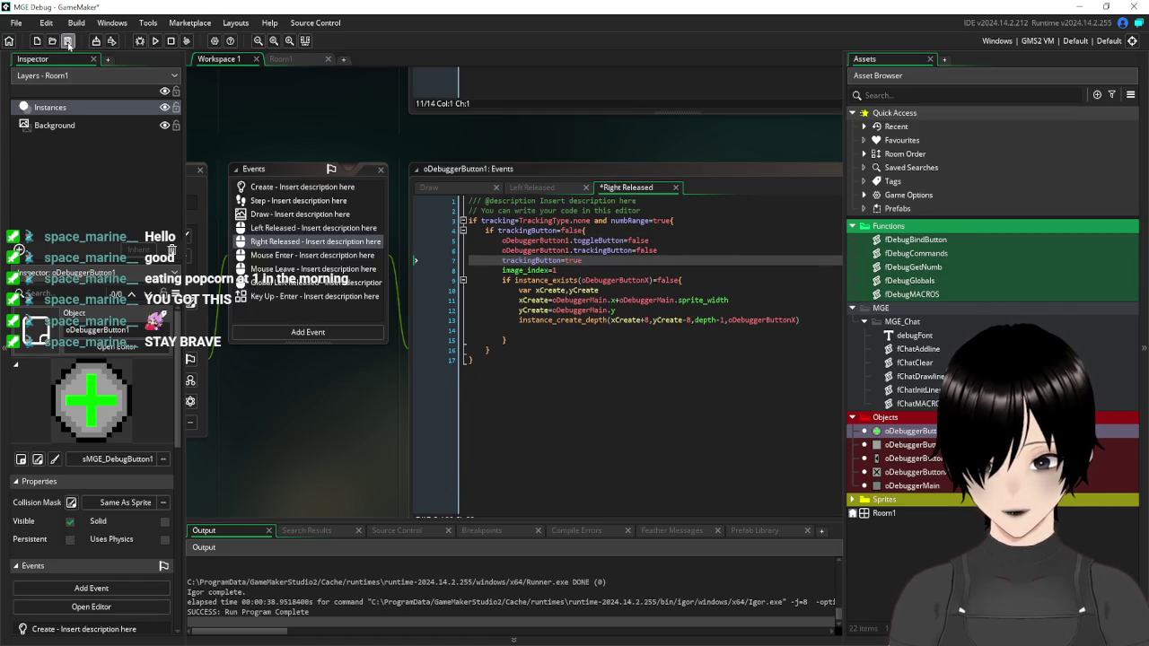
click(154, 41)
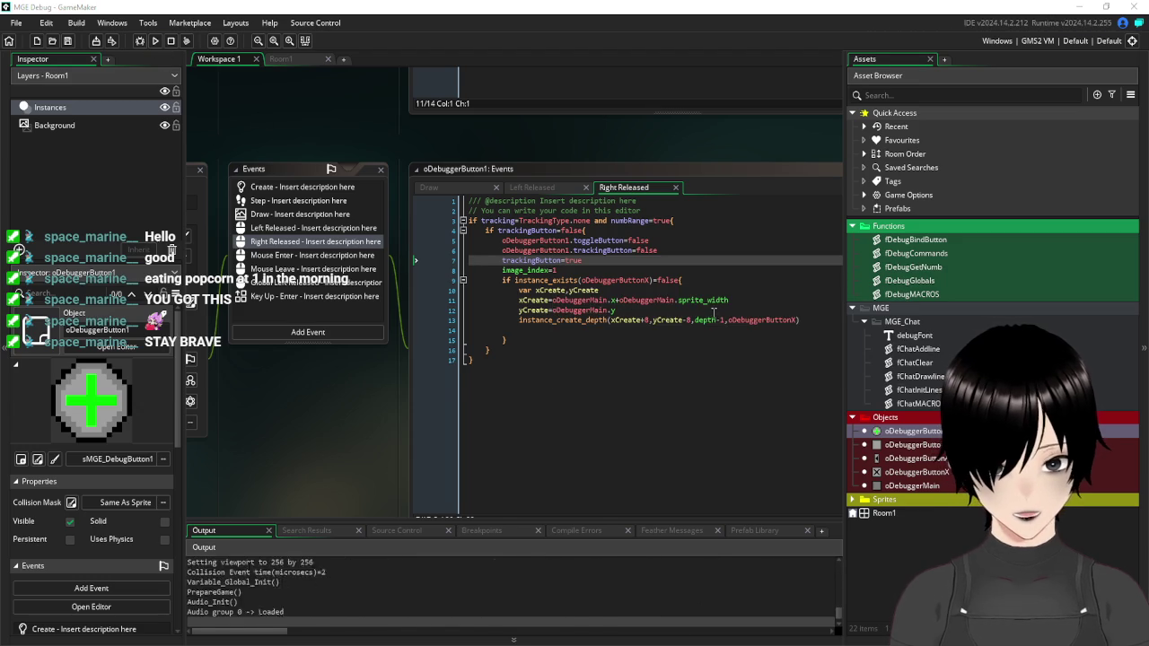
click(667, 371)
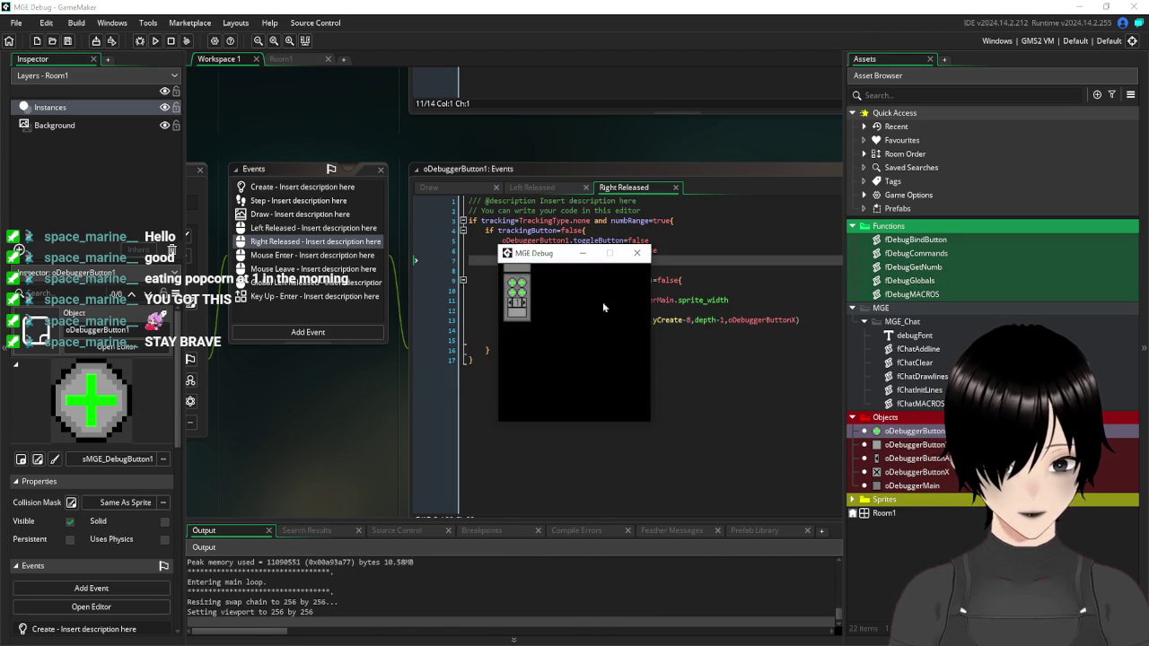
right_click(512, 286)
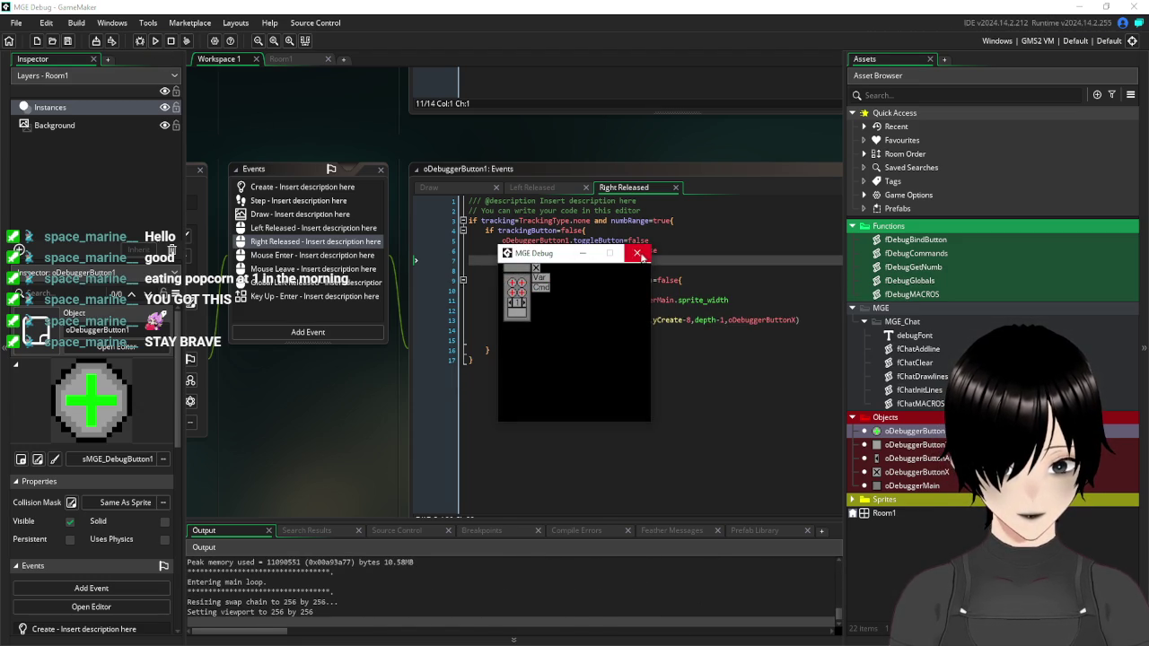
click(636, 253)
click(666, 407)
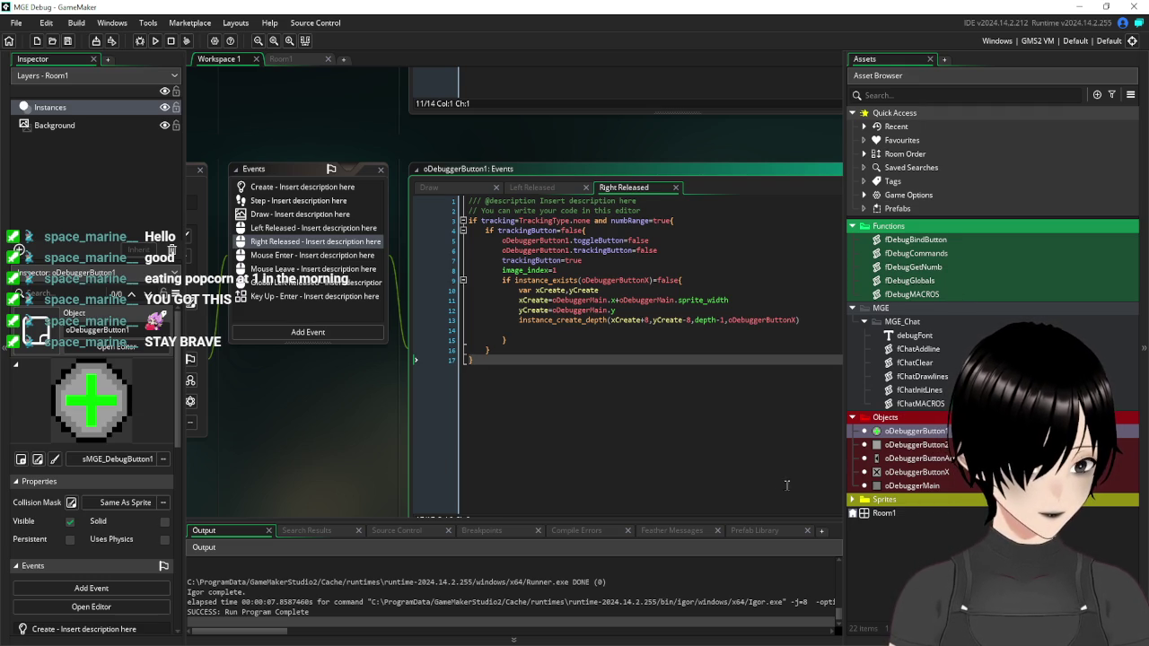
Open oDebuggerButtonX and copy the with(oDebuggerButton1){…} block from its Left Released code.
scroll(792, 486, down, 1)
click(916, 472)
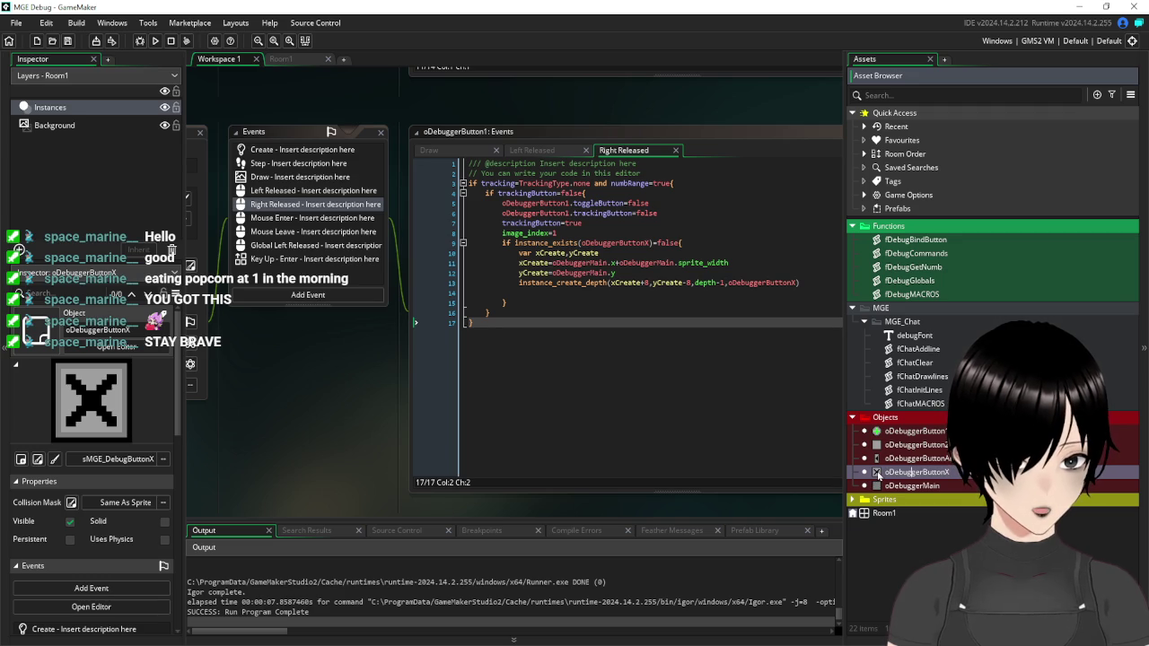
double_click(911, 472)
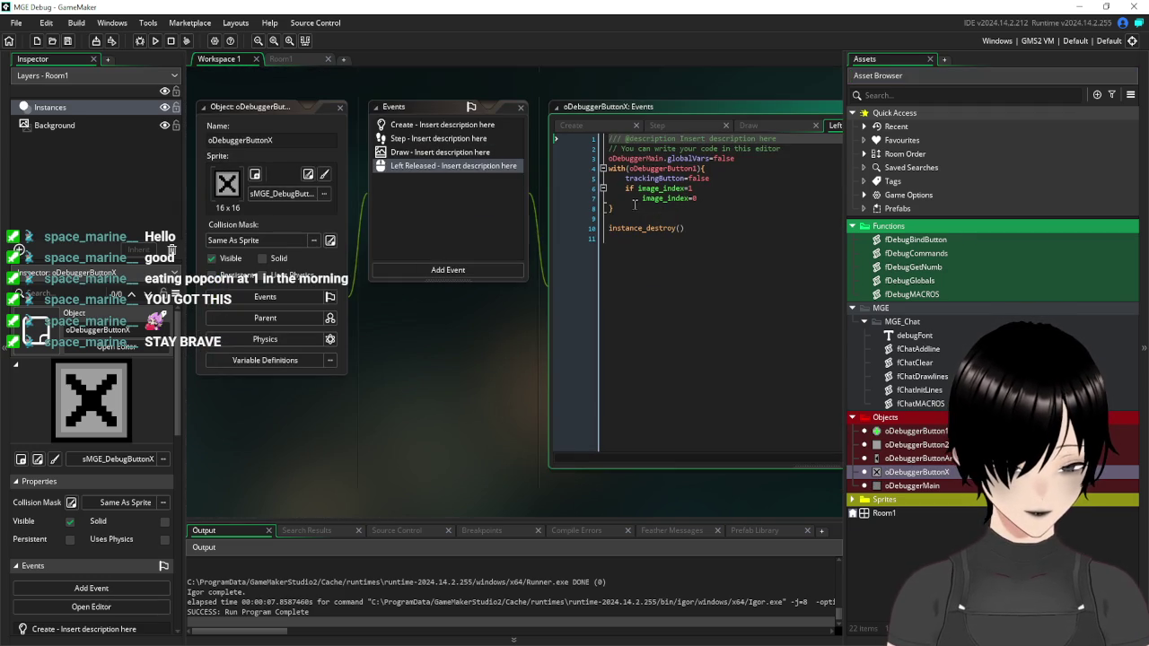
mouse_move(629, 209)
mouse_down()
mouse_move(592, 198)
mouse_move(583, 169)
mouse_up()
key(ctrl+c)
scroll(525, 368, down, 5)
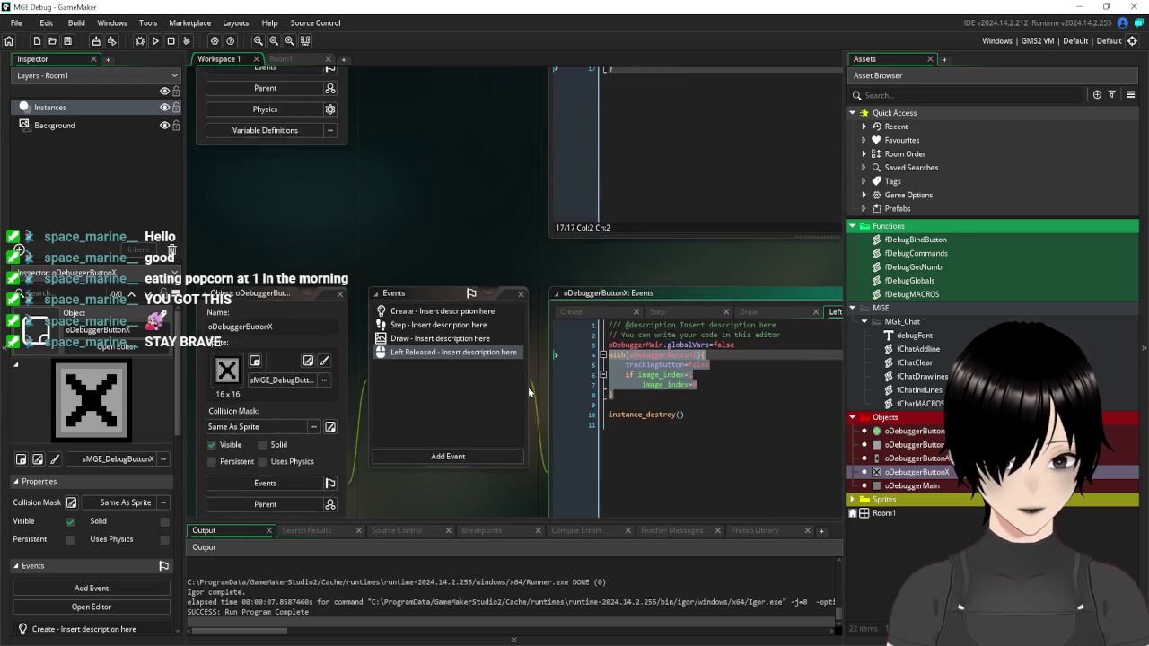
drag(542, 393, 309, 390)
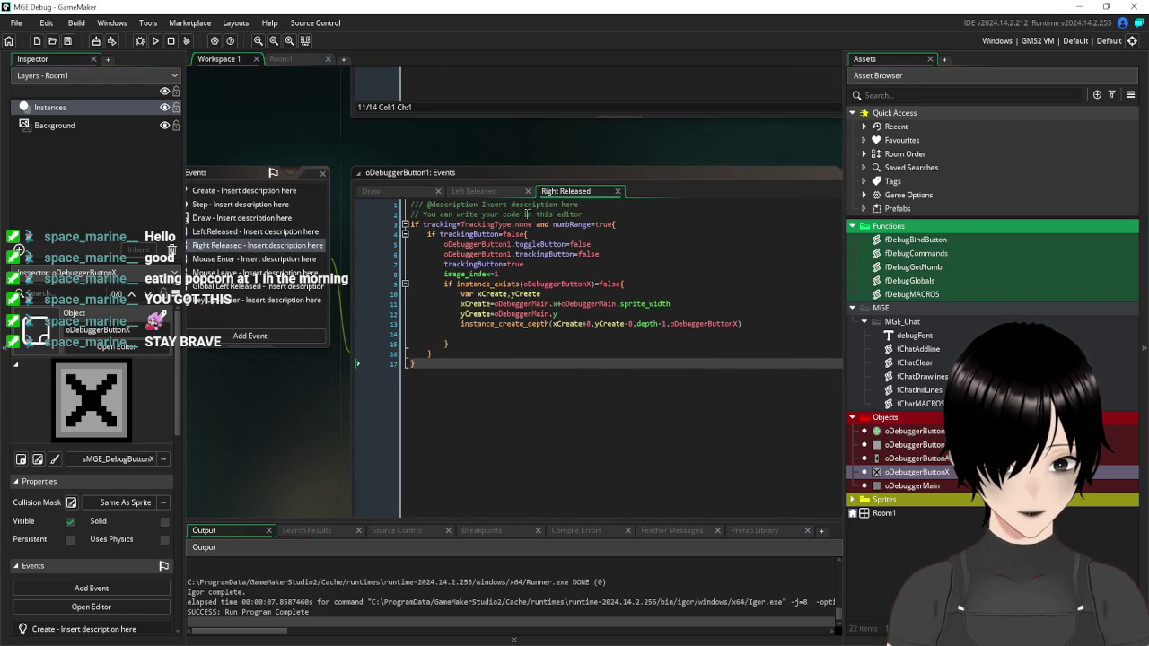
Paste the with(oDebuggerButton1) block below the resets and indent it one level.
click(618, 254)
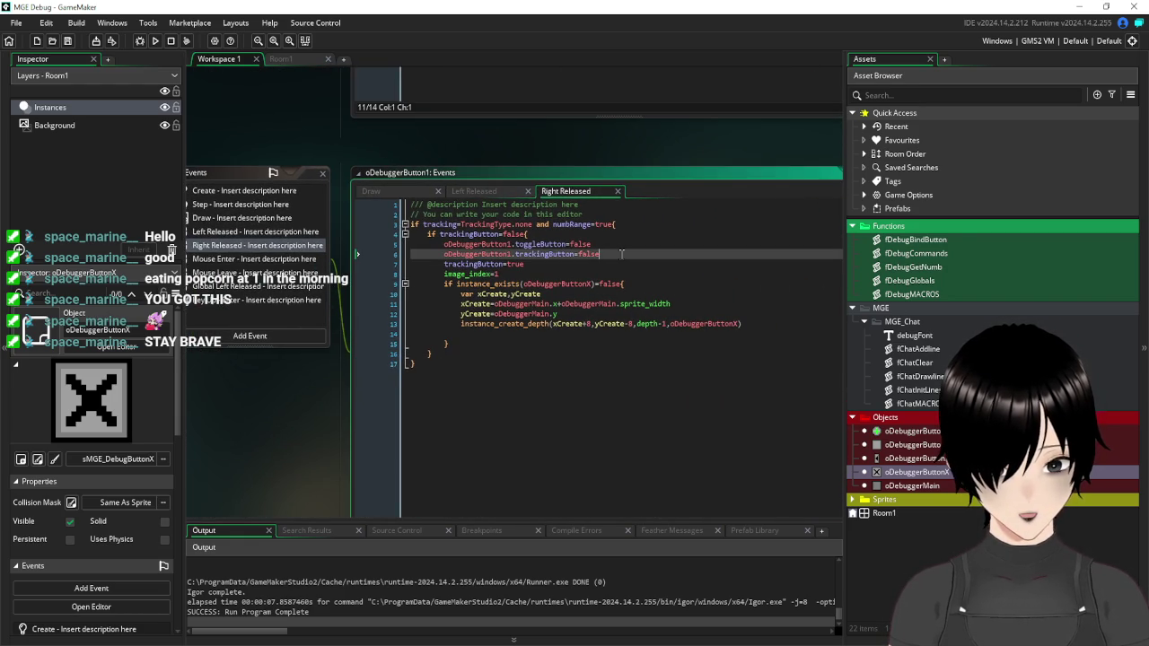
key(Return)
key(Return)
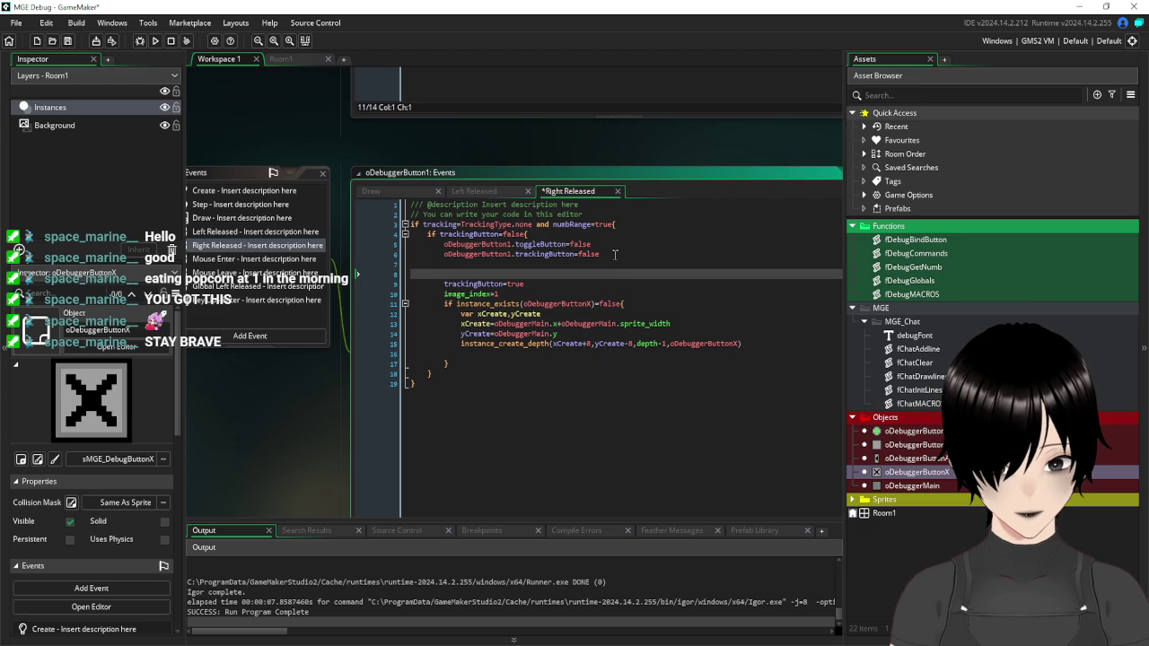
key(ctrl+v)
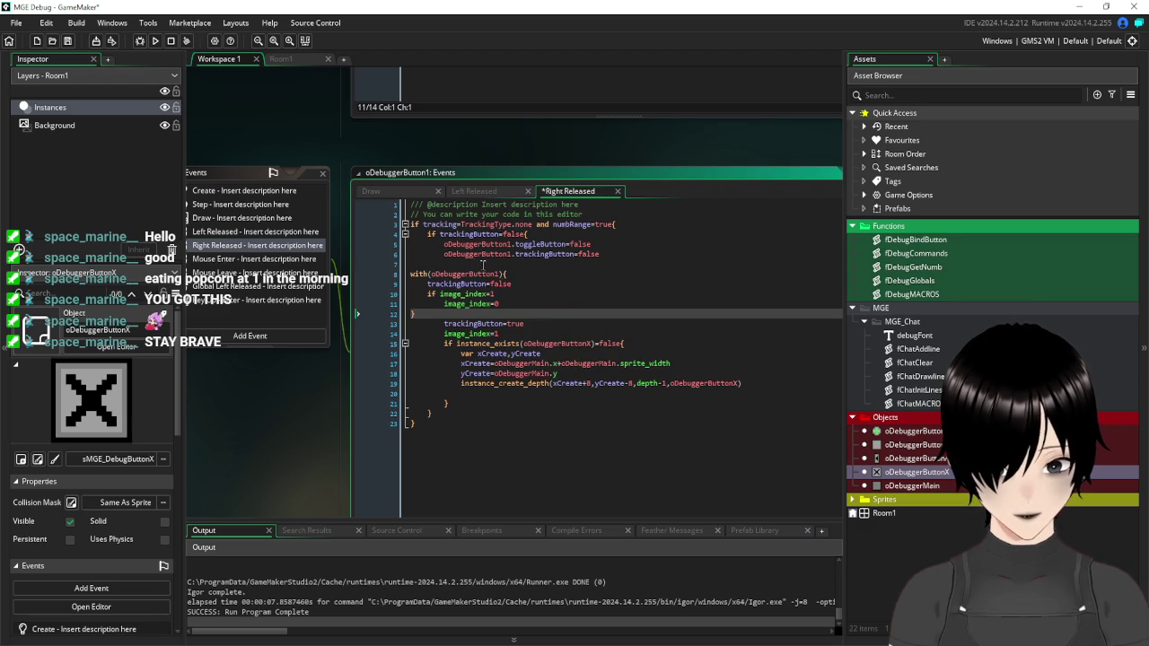
drag(410, 274, 639, 313)
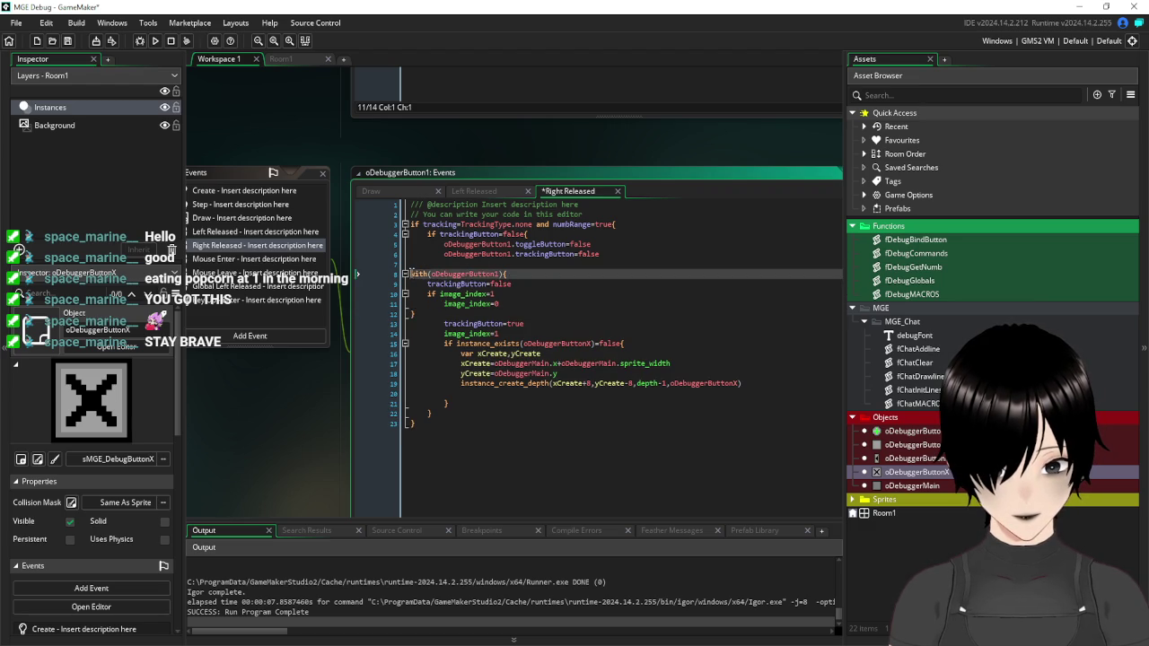
key(Tab)
key(Tab)
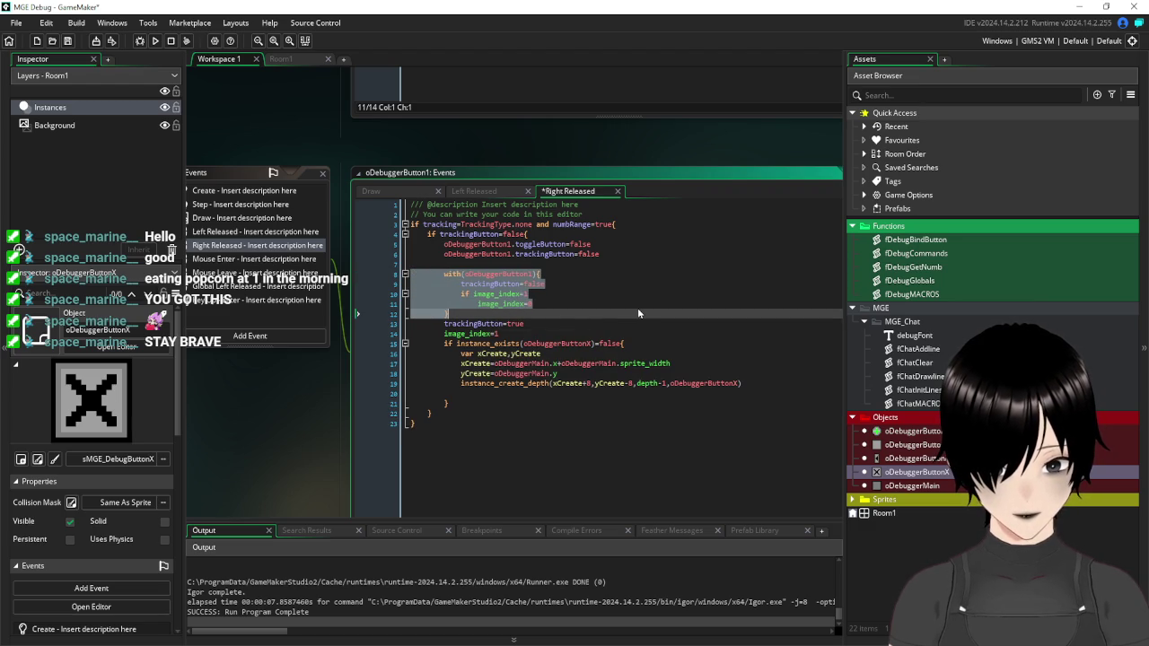
Add toggleButton=false inside the with-block after trackingButton=false.
click(603, 255)
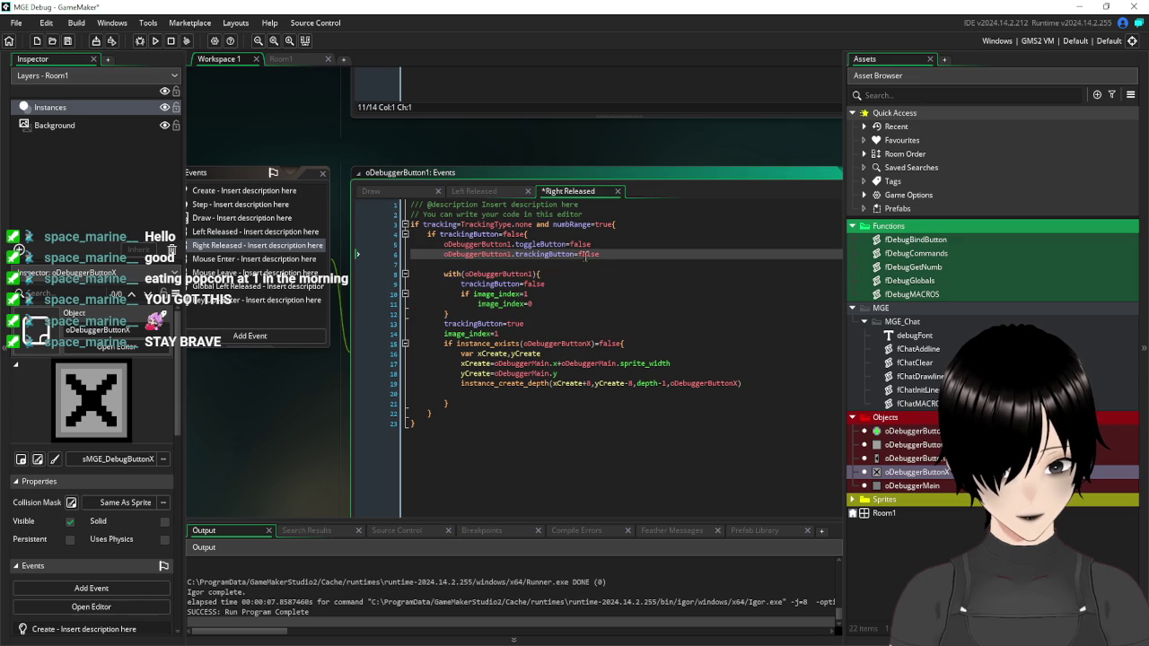
drag(594, 244, 515, 244)
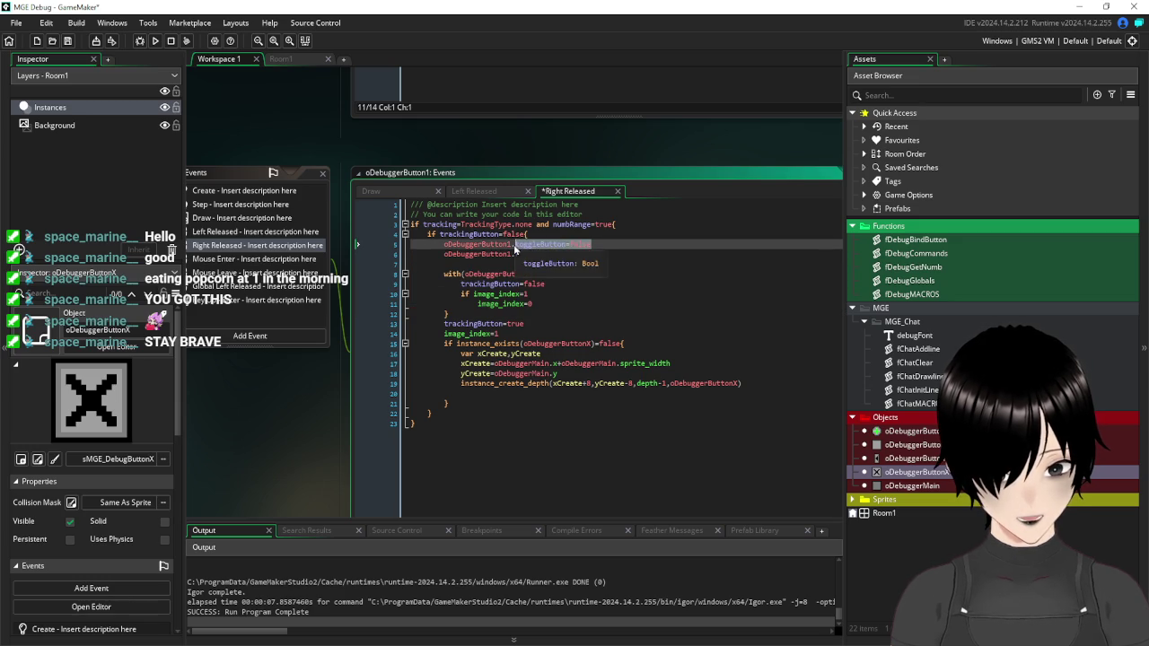
key(ctrl+c)
click(569, 286)
key(Return)
key(ctrl+v)
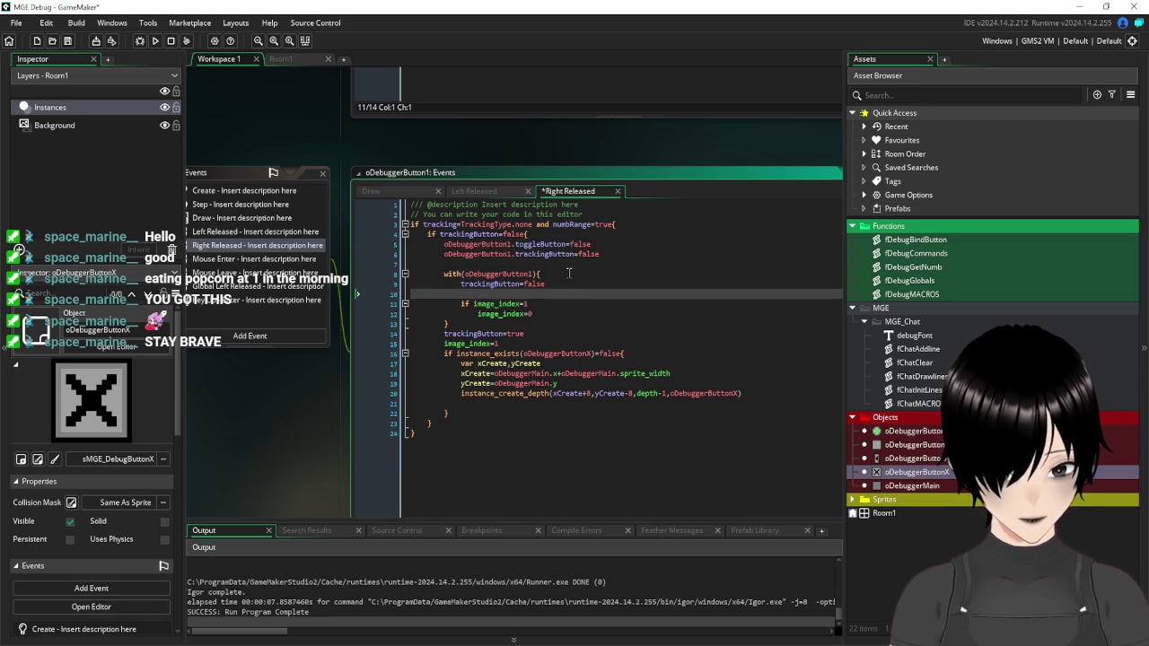
Delete the old direct assignment lines and add a blank line after the with-block.
drag(603, 255, 385, 244)
key(Delete)
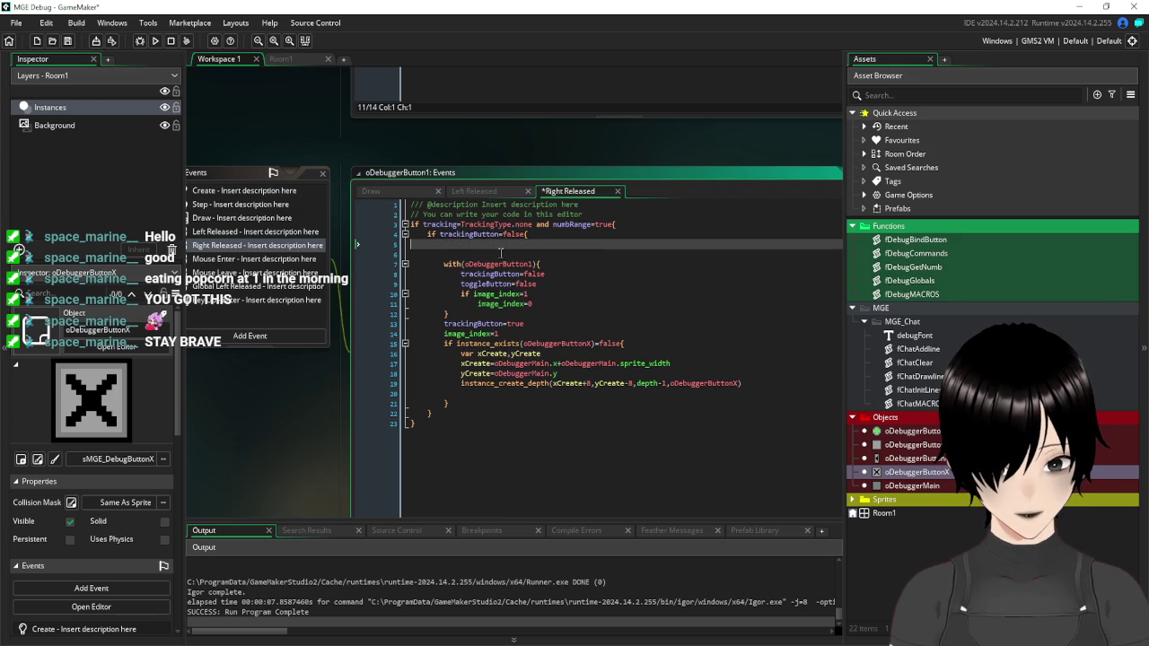
click(500, 252)
key(BackSpace)
key(BackSpace)
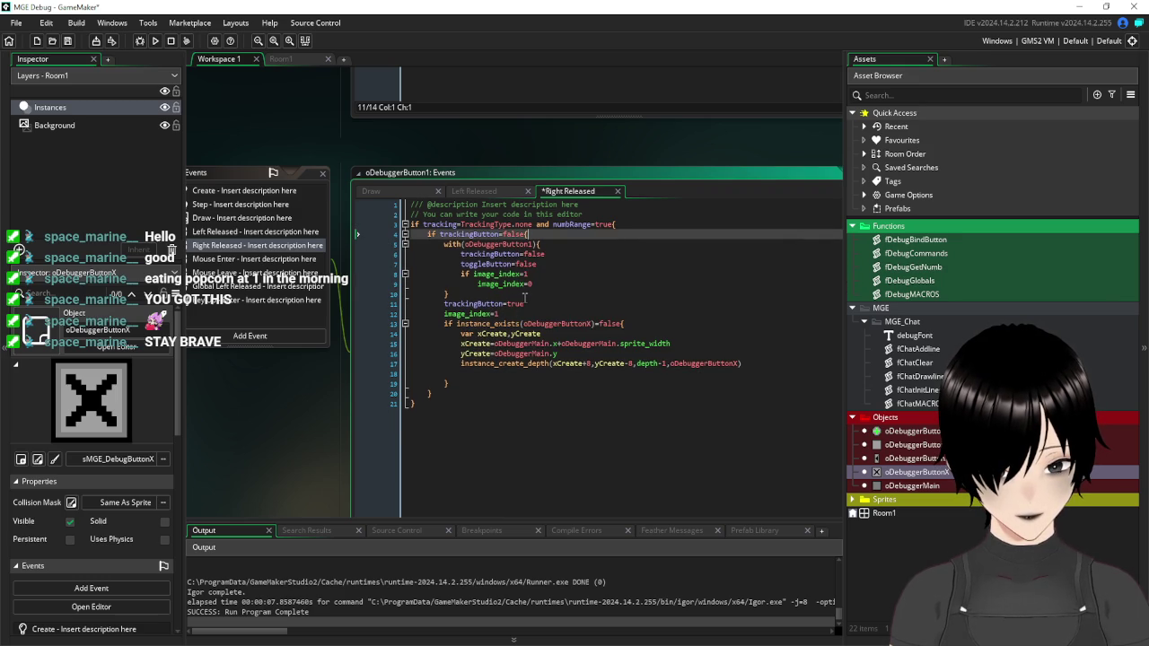
click(525, 297)
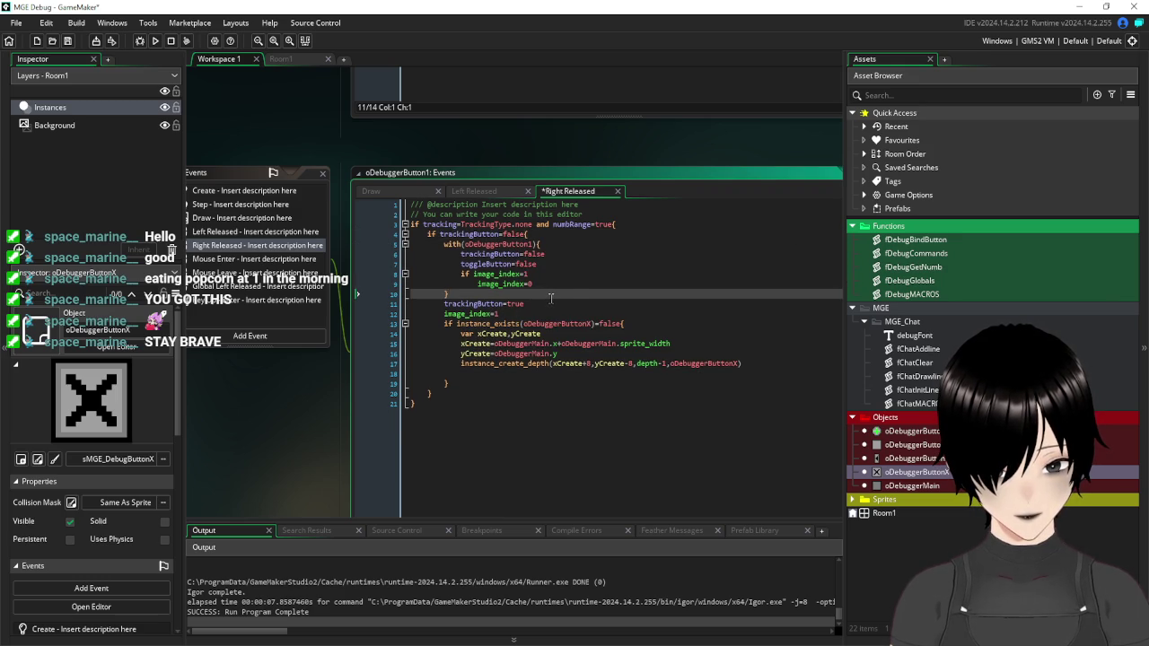
key(Return)
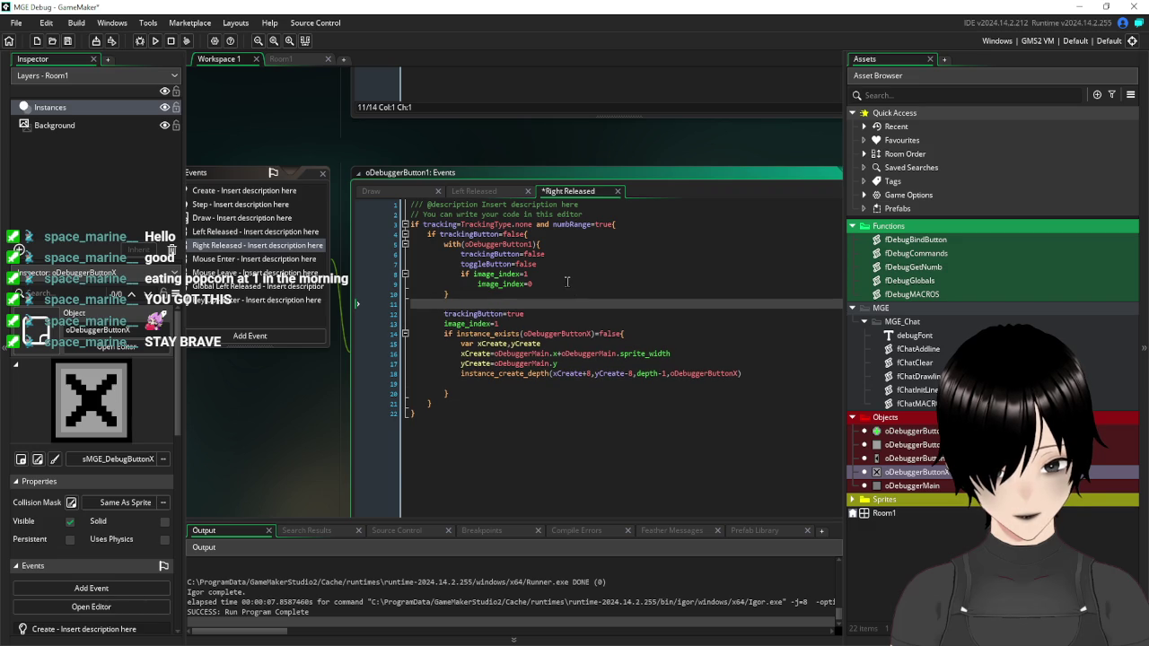
Save, run the game and open the debug button's variable view.
click(68, 40)
click(156, 41)
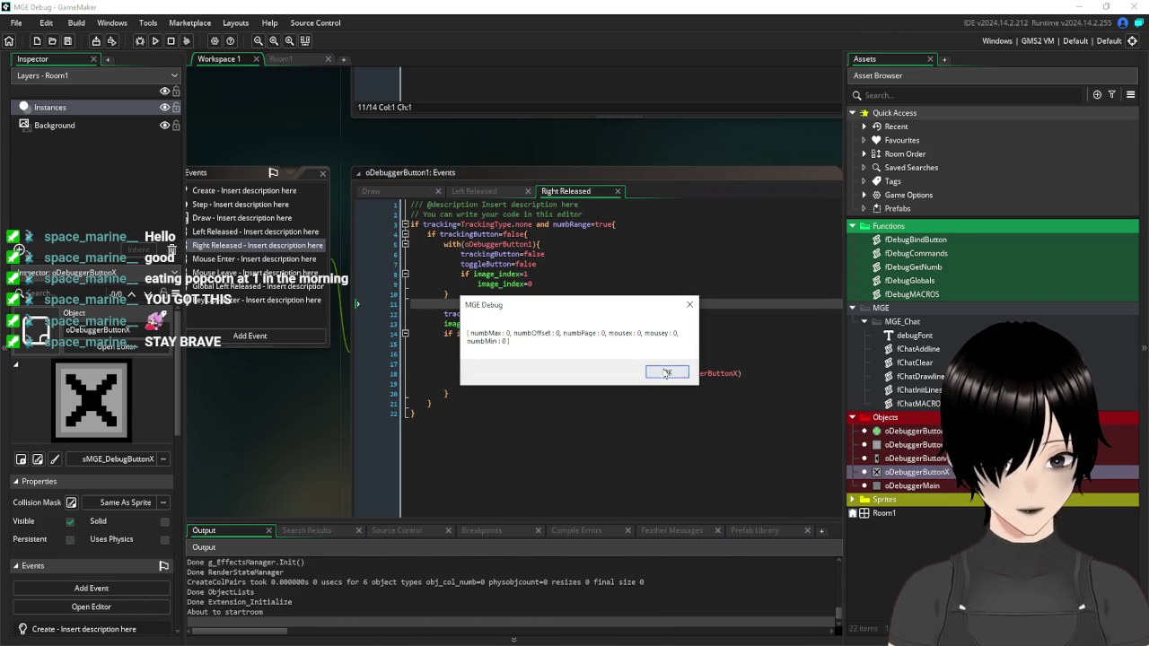
click(661, 371)
right_click(517, 285)
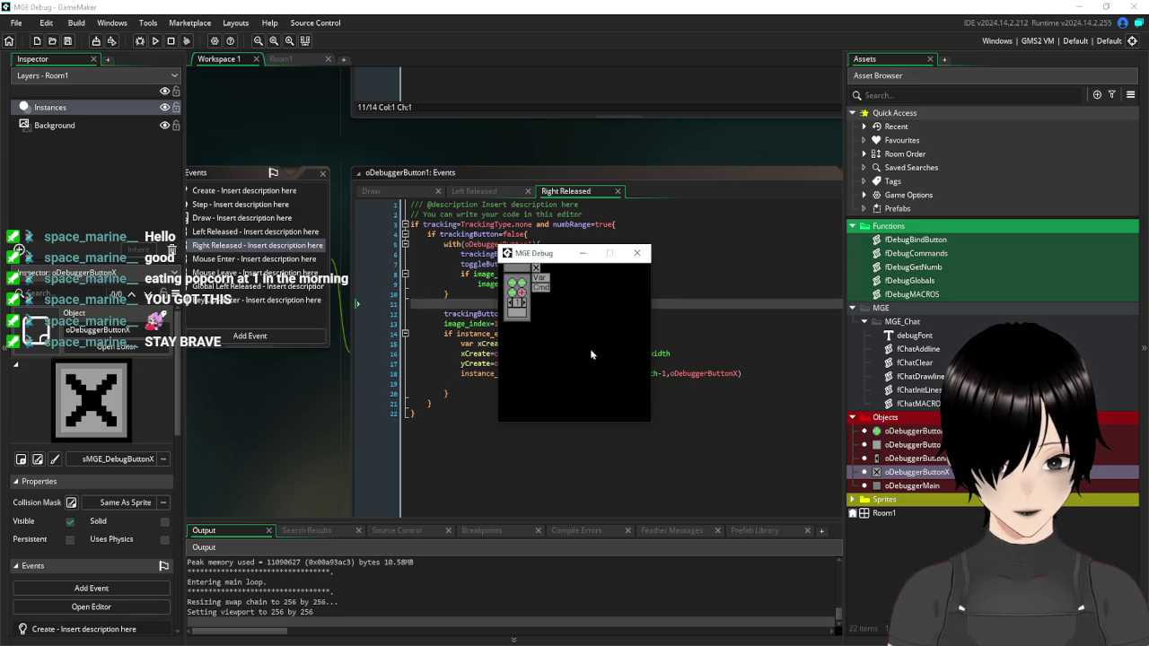
click(542, 279)
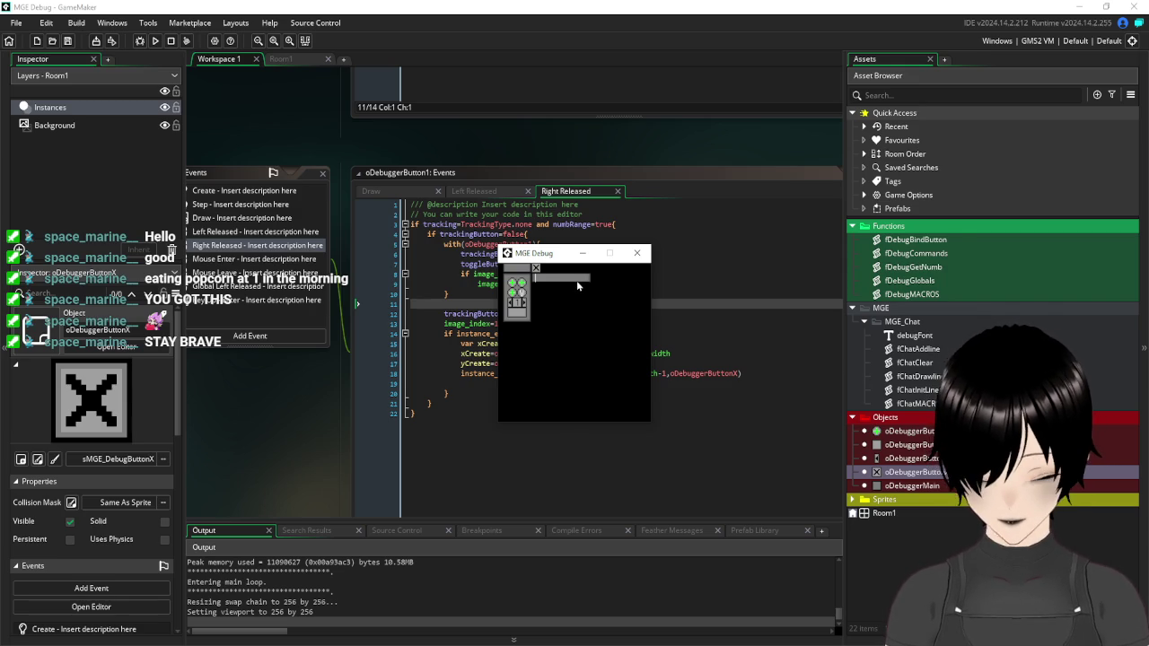
Query mousex in the debug command field, check its value, then close the game.
text(mousex)
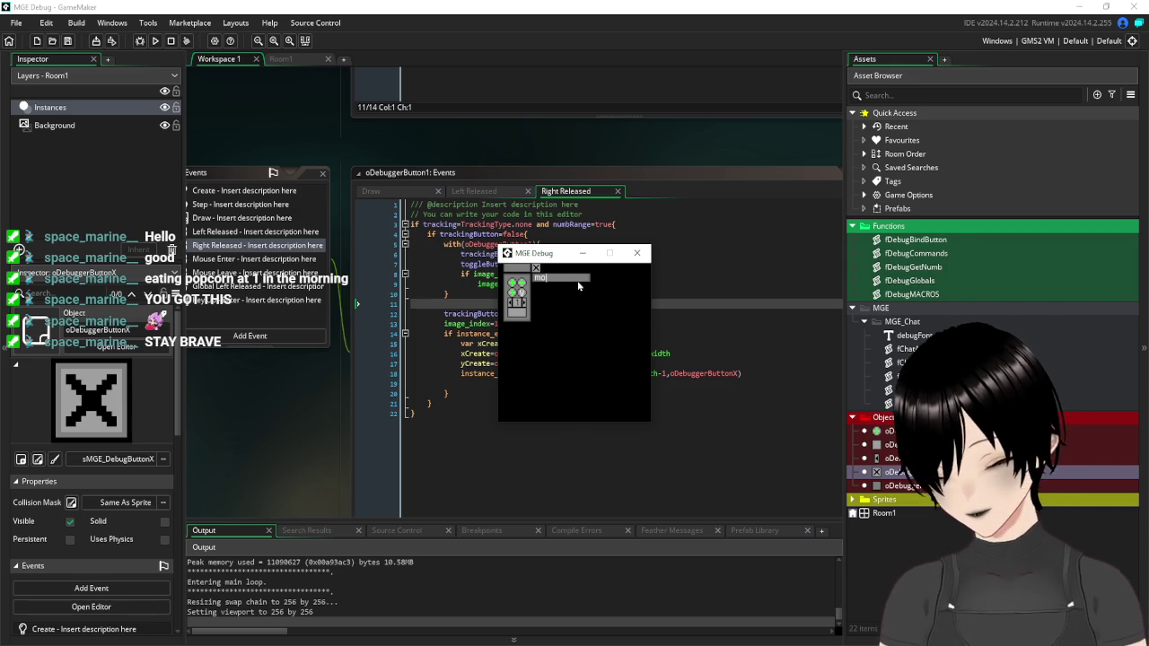
key(Return)
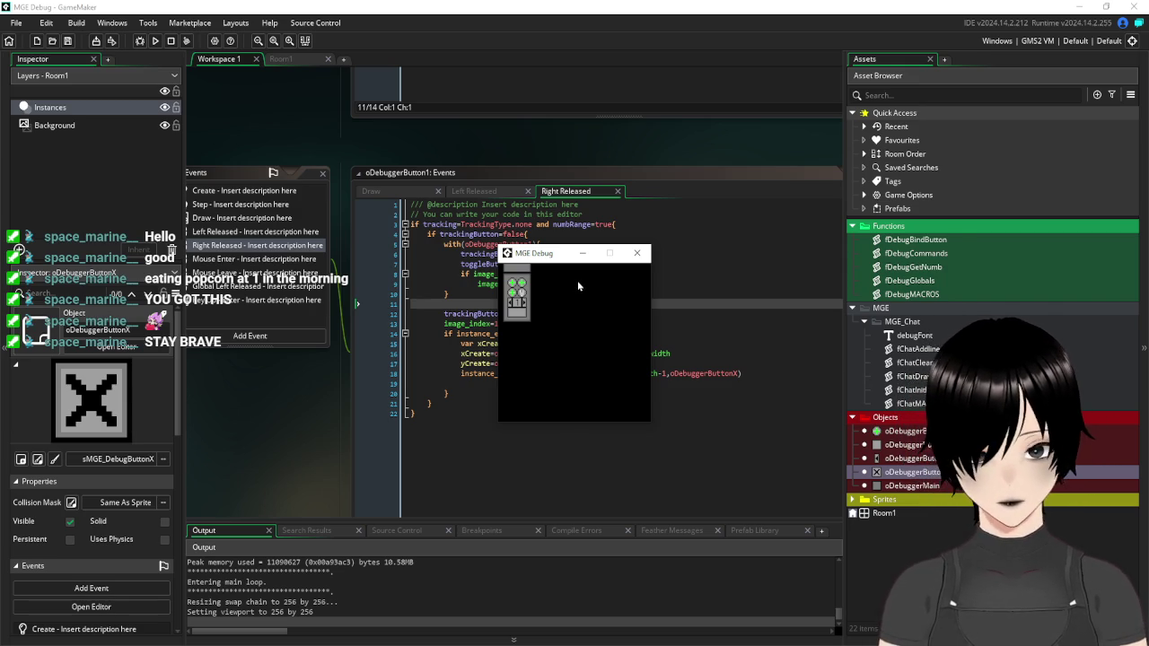
click(521, 294)
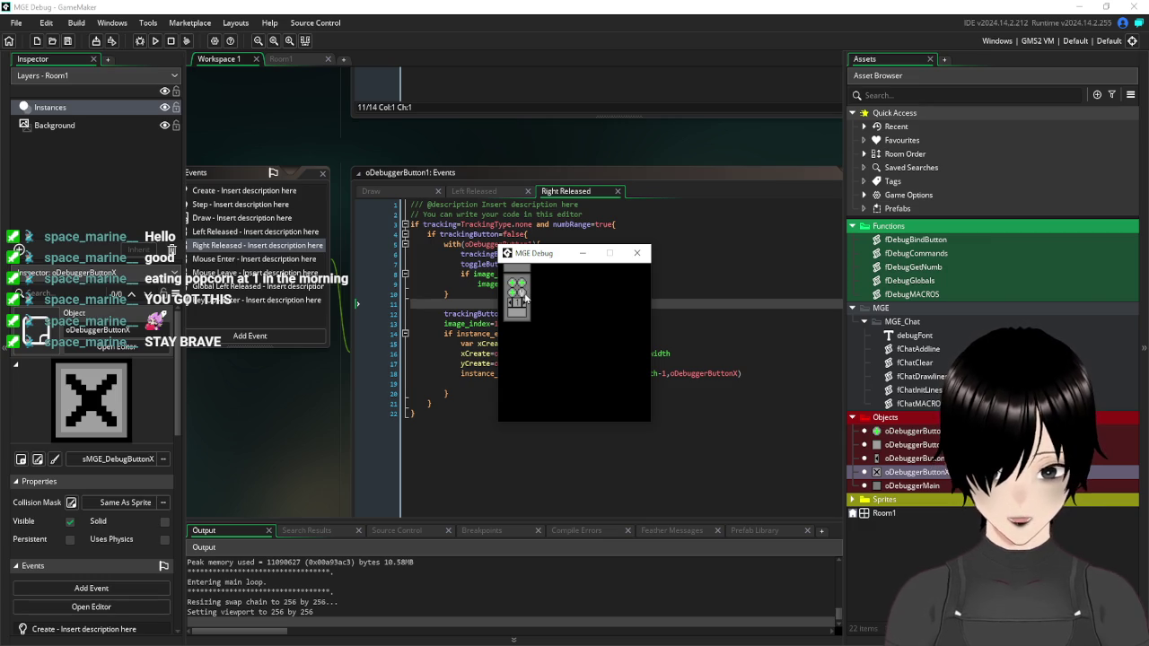
mouse_move(527, 299)
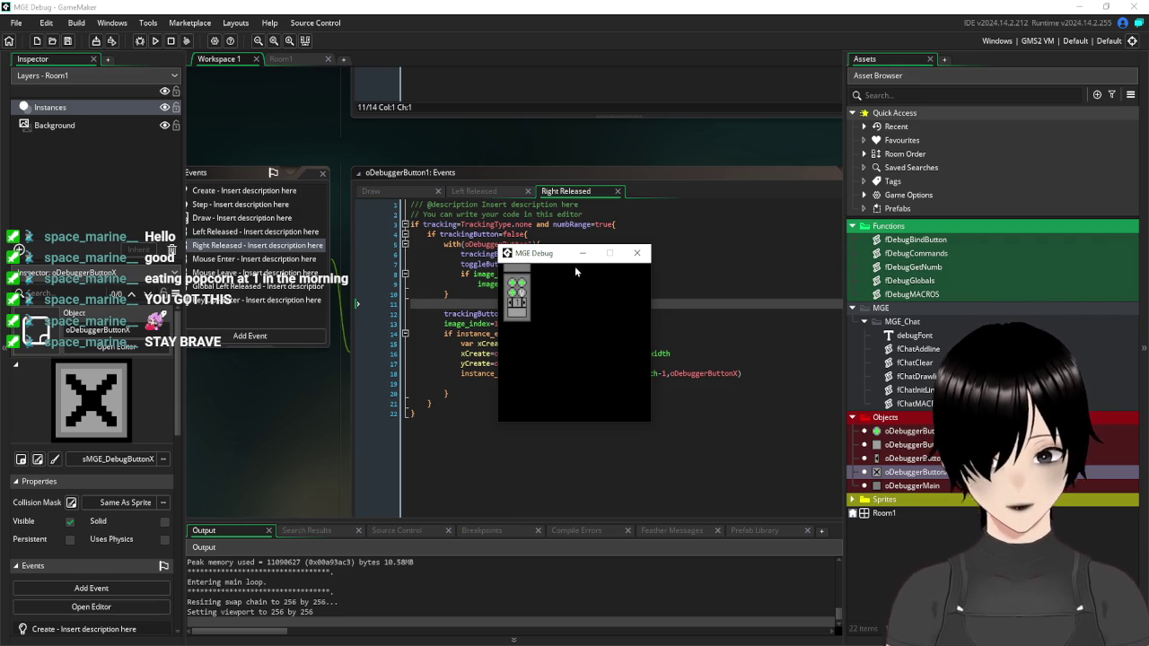
click(637, 253)
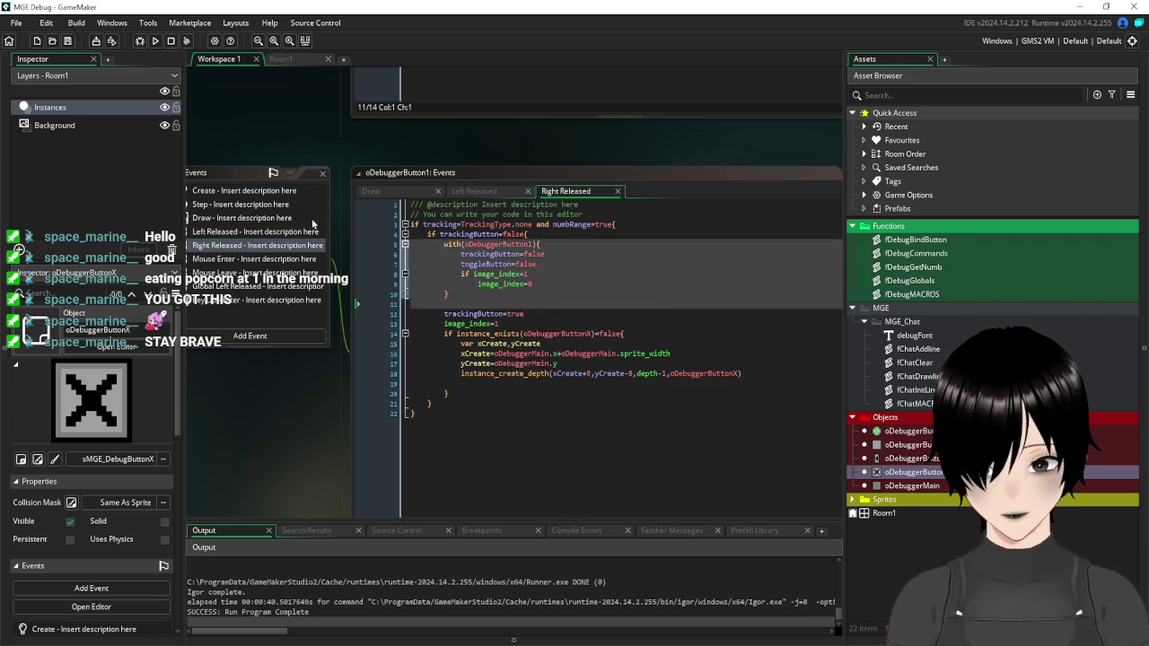
Enable viewports in Room1 and expand the Viewport 0 settings.
click(304, 59)
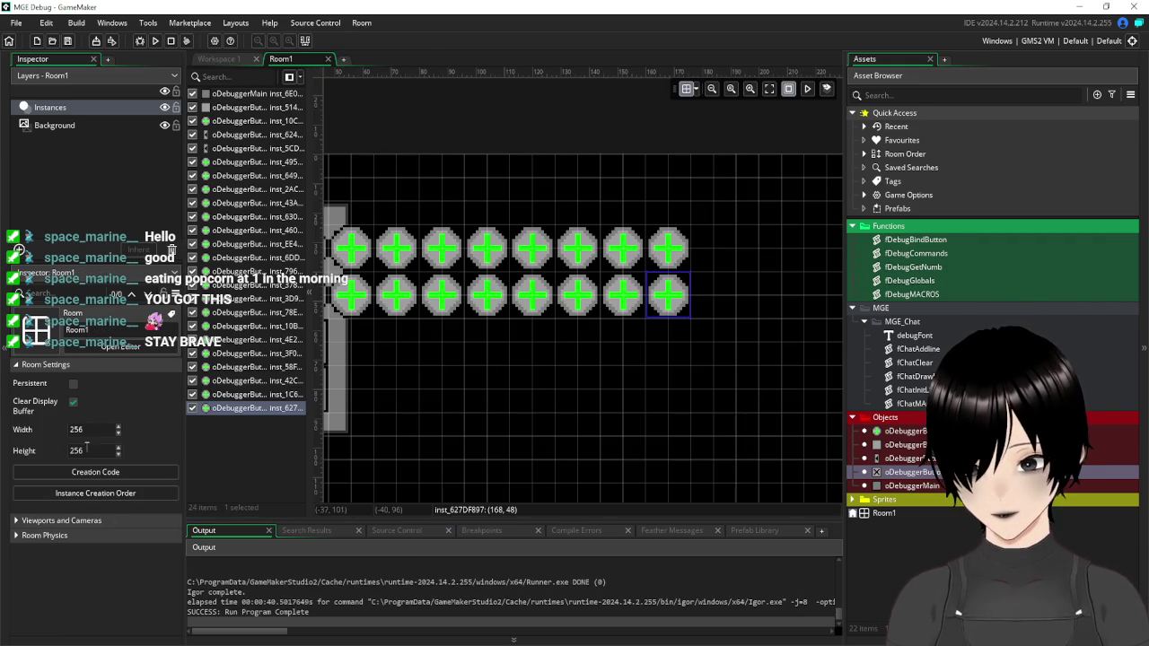
click(23, 528)
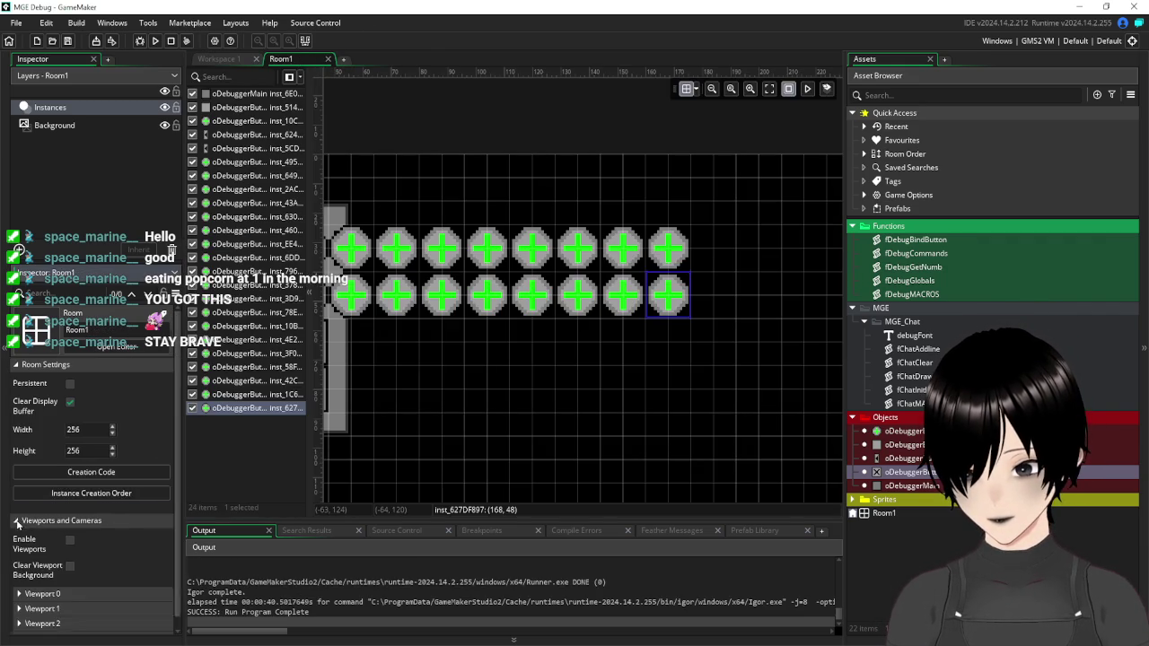
scroll(72, 467, down, 2)
click(70, 441)
click(17, 496)
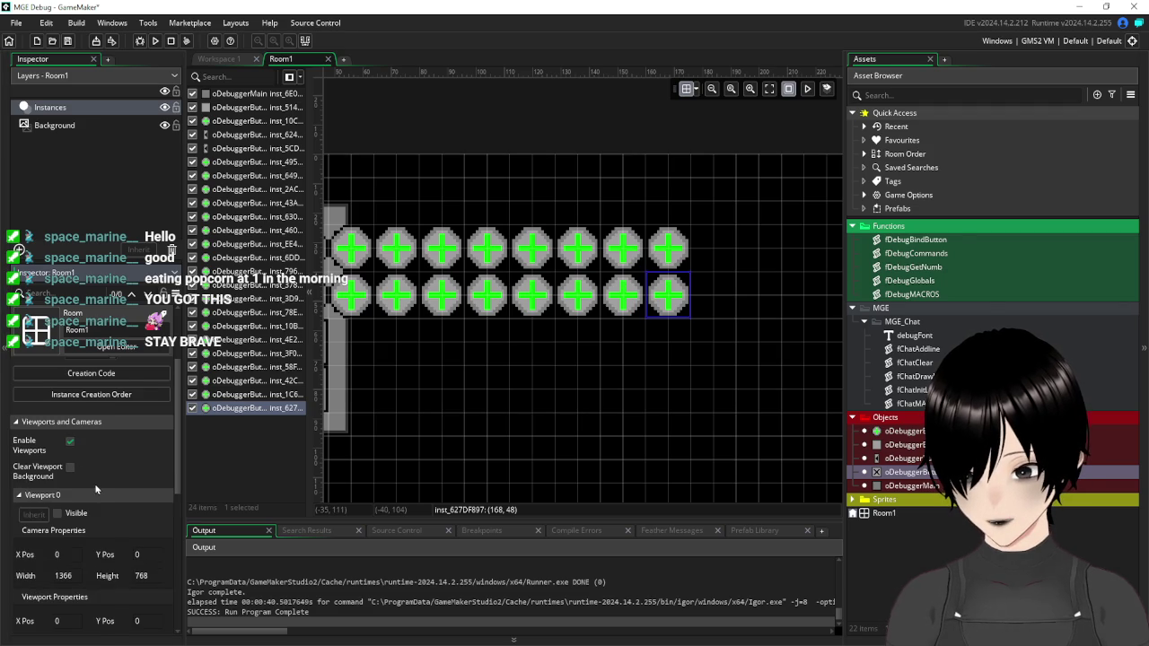
Set the Viewport 0 camera size to 256×256, replacing 1366.
scroll(89, 488, down, 1)
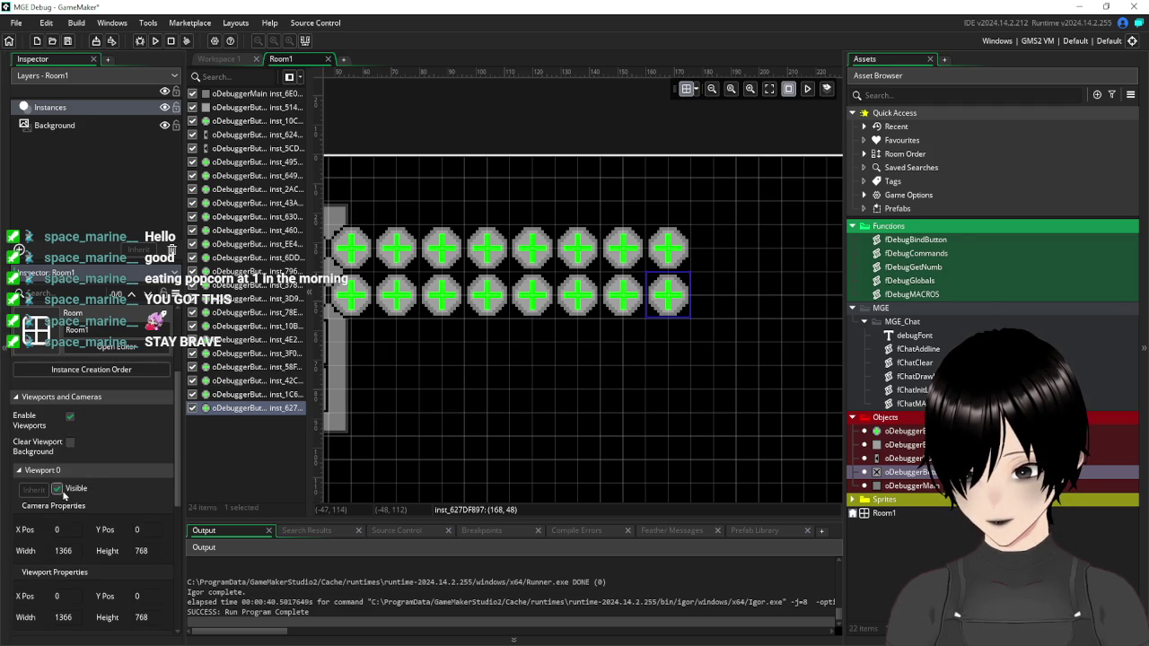
scroll(96, 503, down, 3)
drag(73, 476, 34, 481)
click(60, 476)
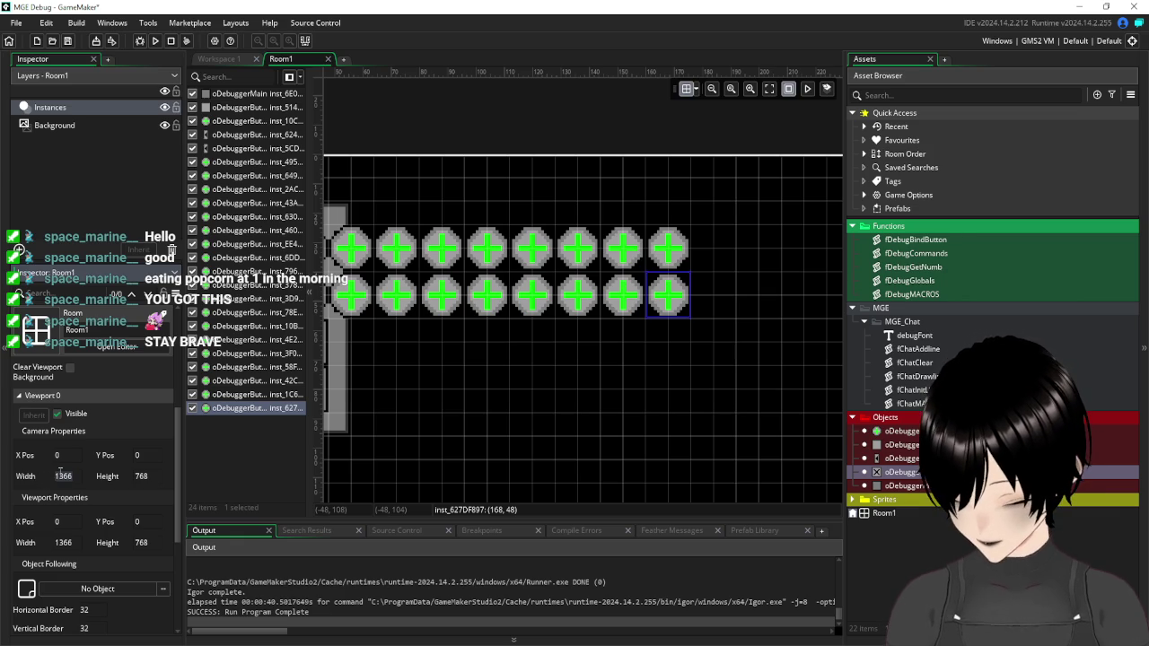
text(256)
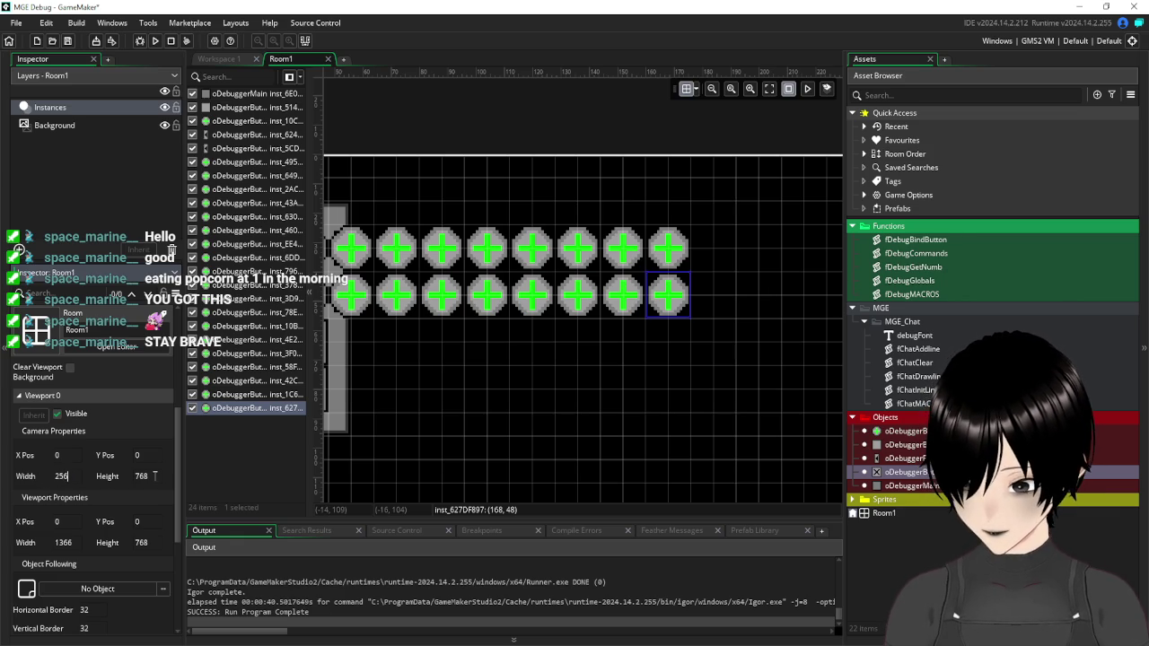
text(256)
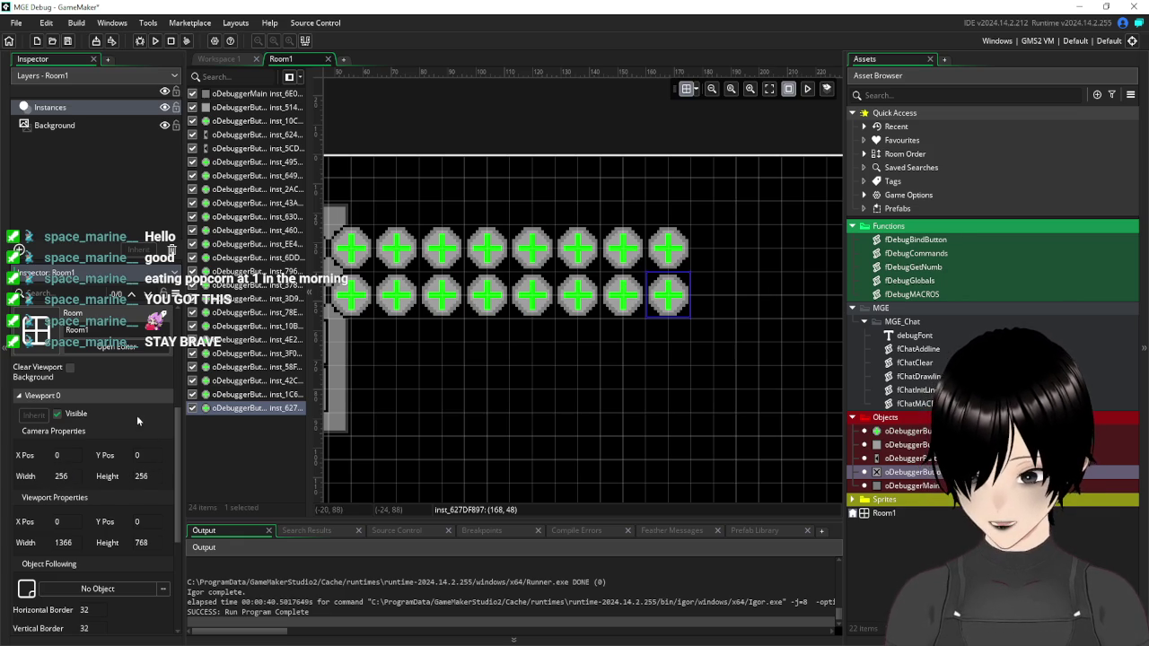
Set the viewport width and height to 512×512 and save the project.
scroll(669, 363, down, 3)
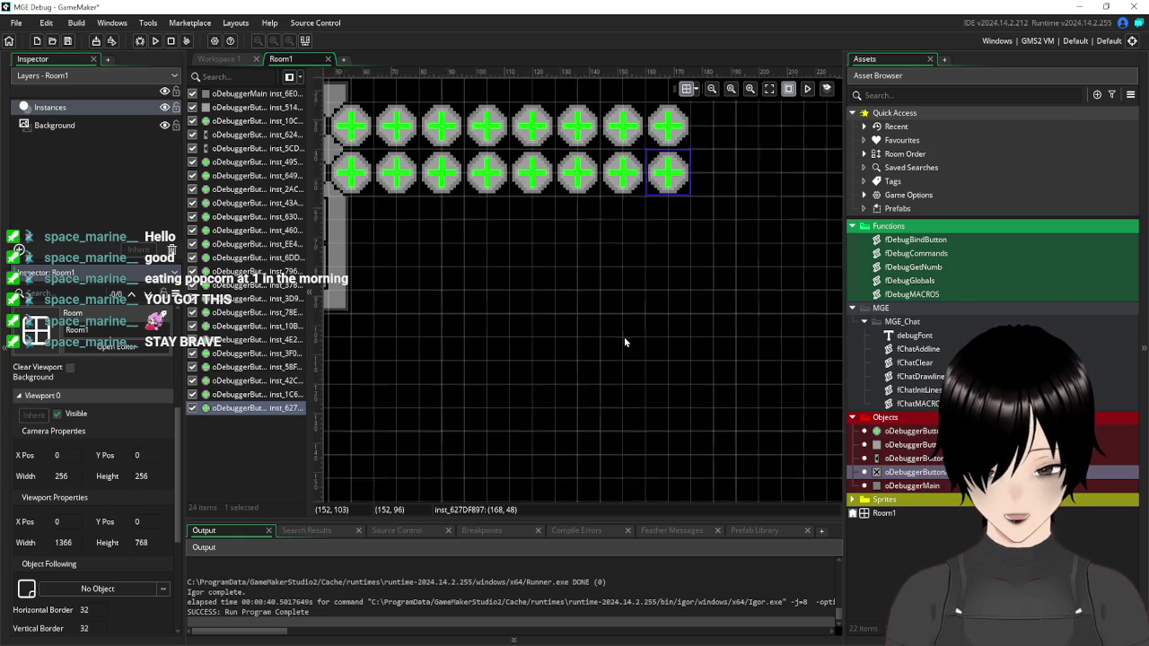
scroll(624, 336, down, 5)
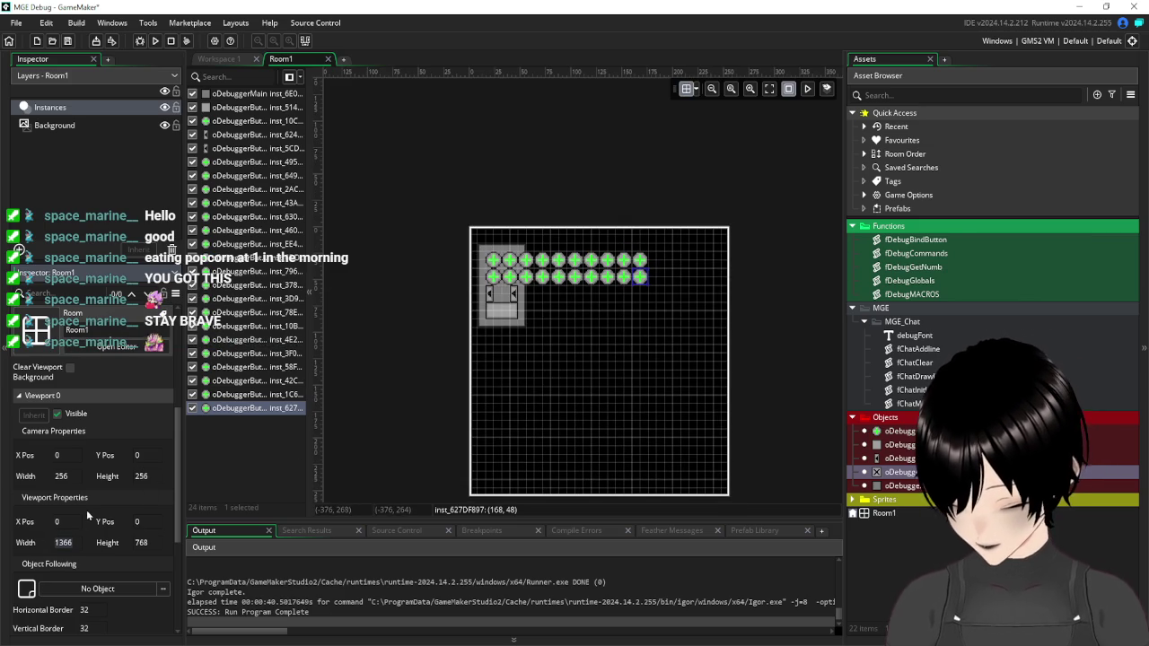
text(512)
key(Tab)
text(512)
key(Tab)
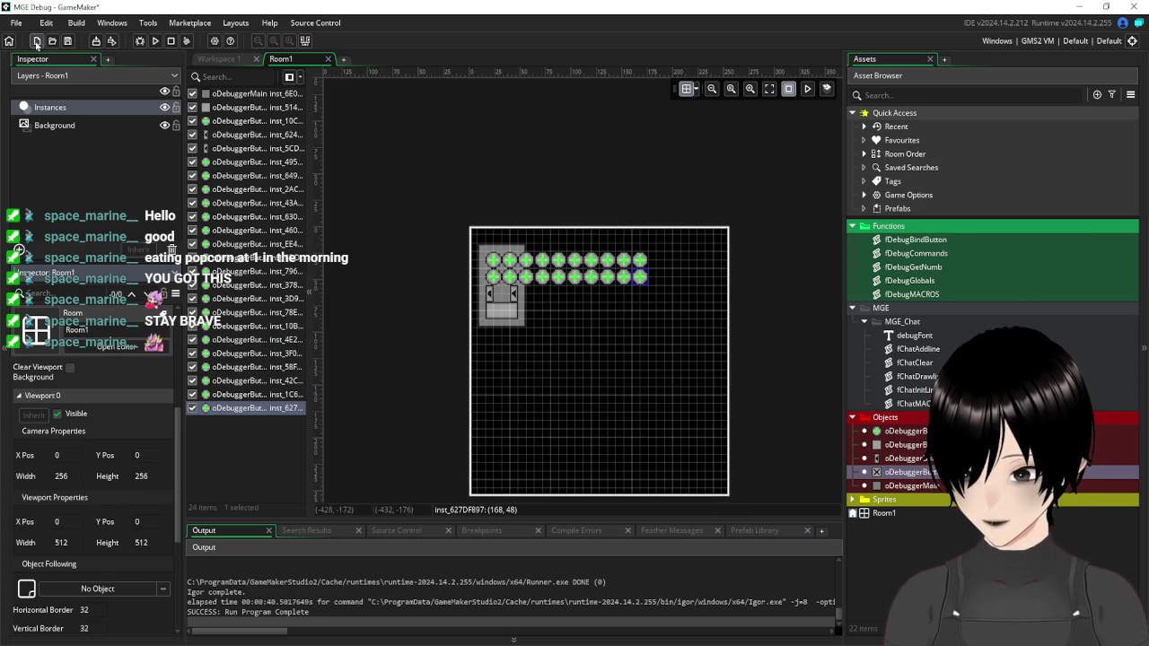
click(67, 41)
Run the game to view the debug panel magnified in the 512-pixel window, then close it.
click(155, 40)
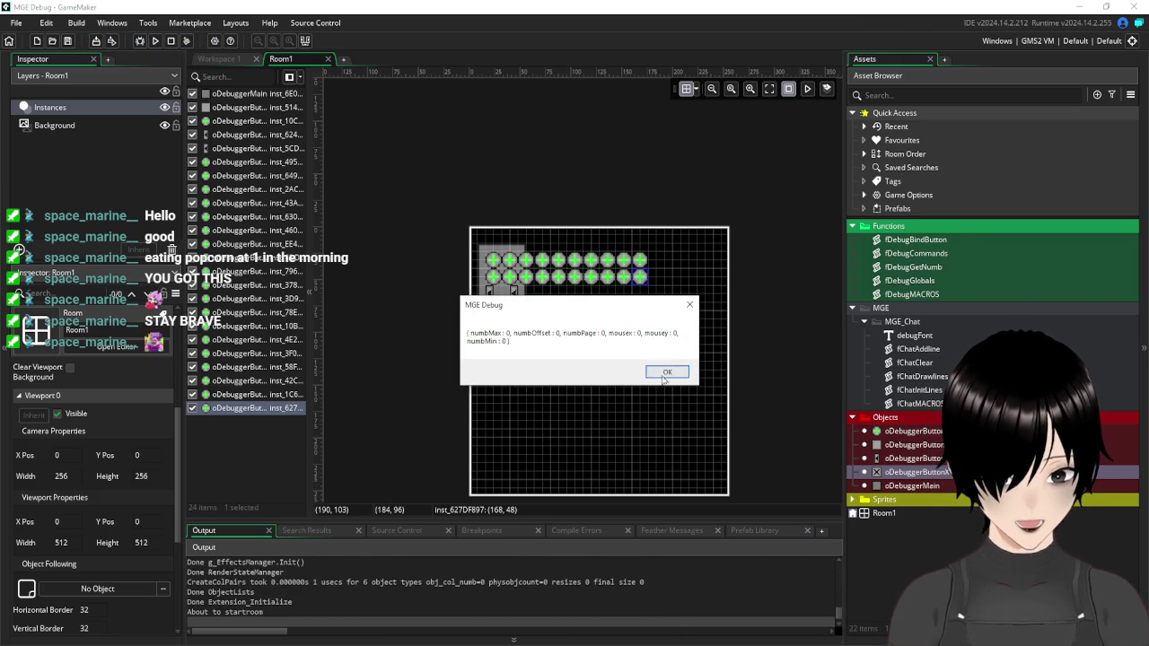
click(665, 379)
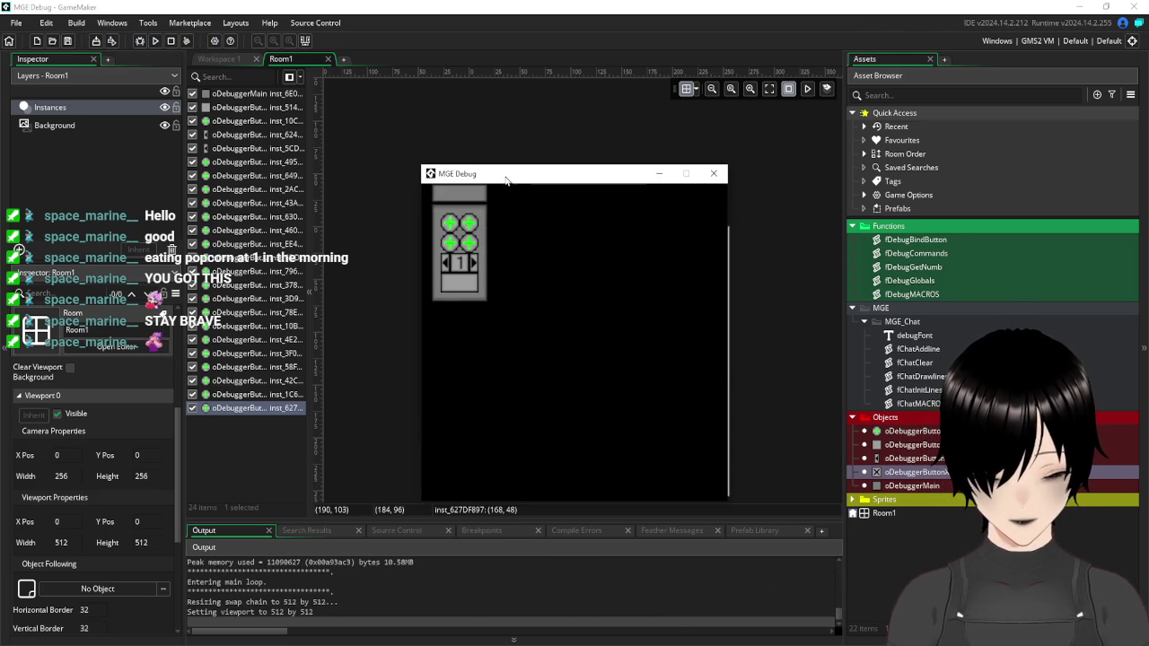
click(713, 175)
scroll(111, 440, down, 2)
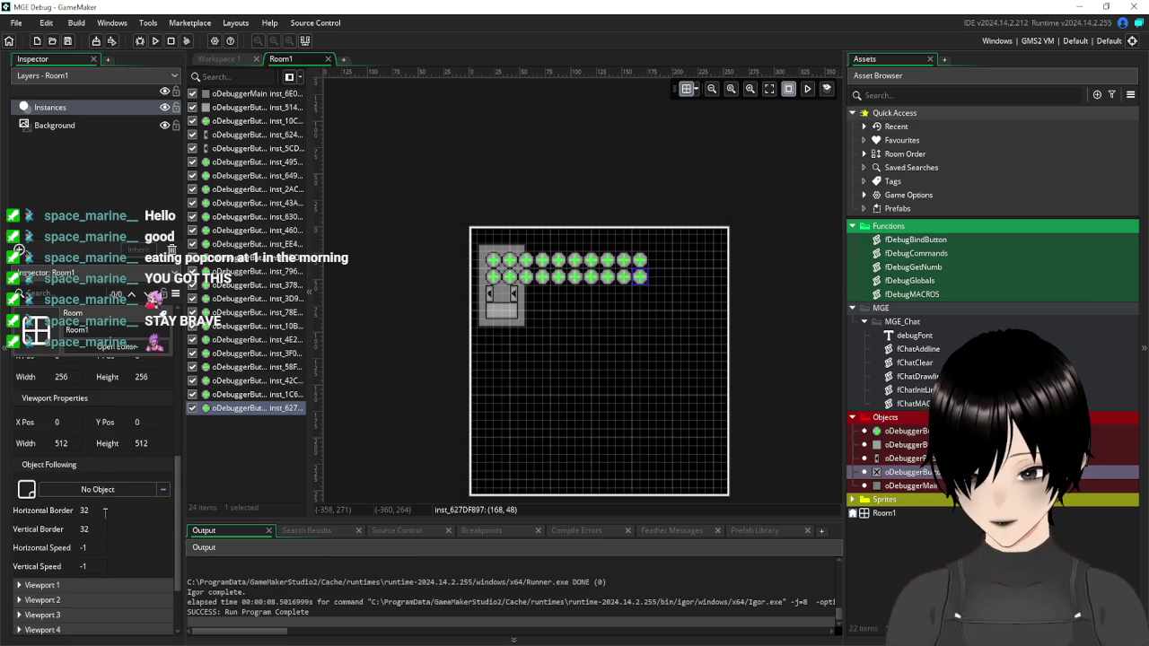
scroll(107, 494, up, 4)
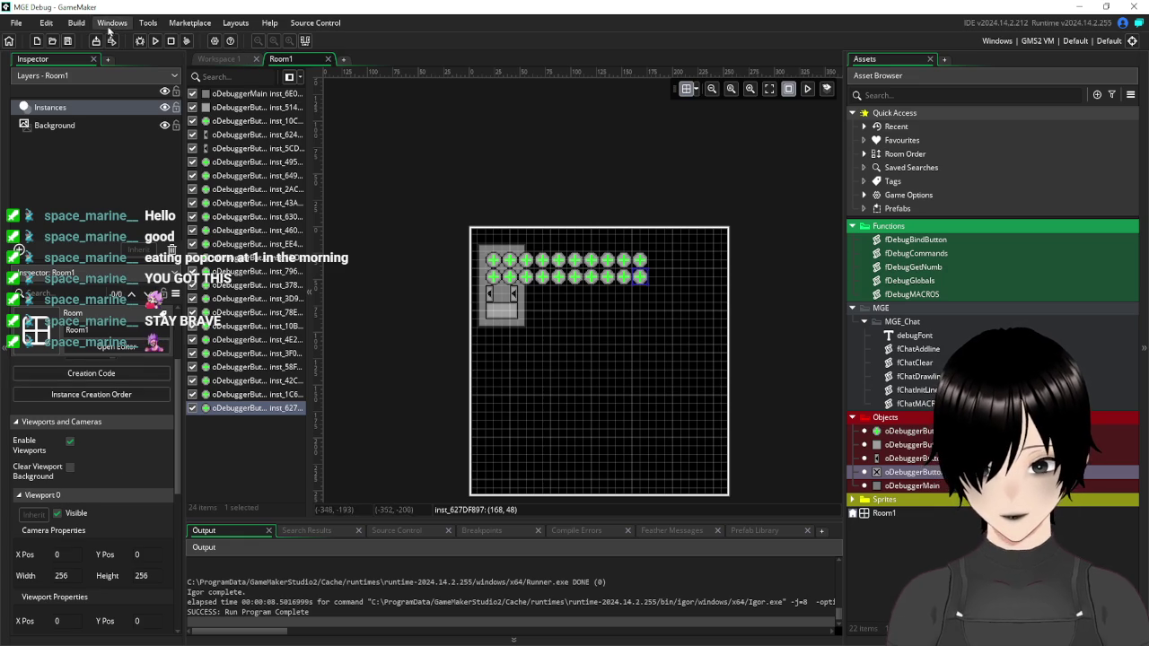
Open File > Preferences and expand General Settings.
click(15, 24)
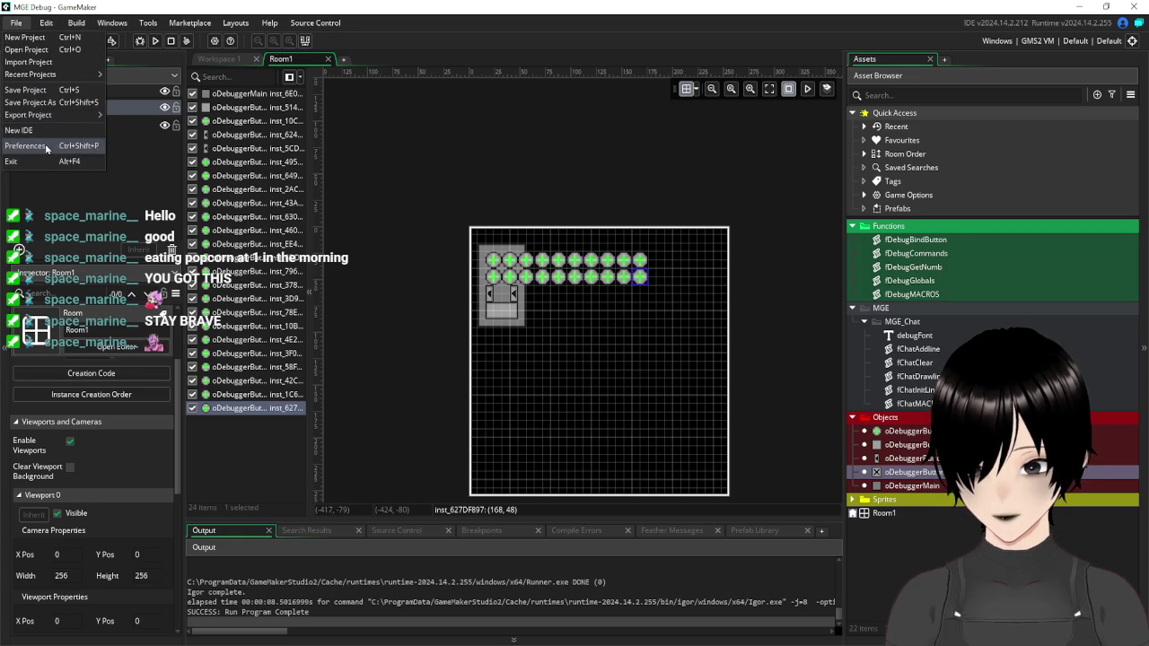
click(27, 146)
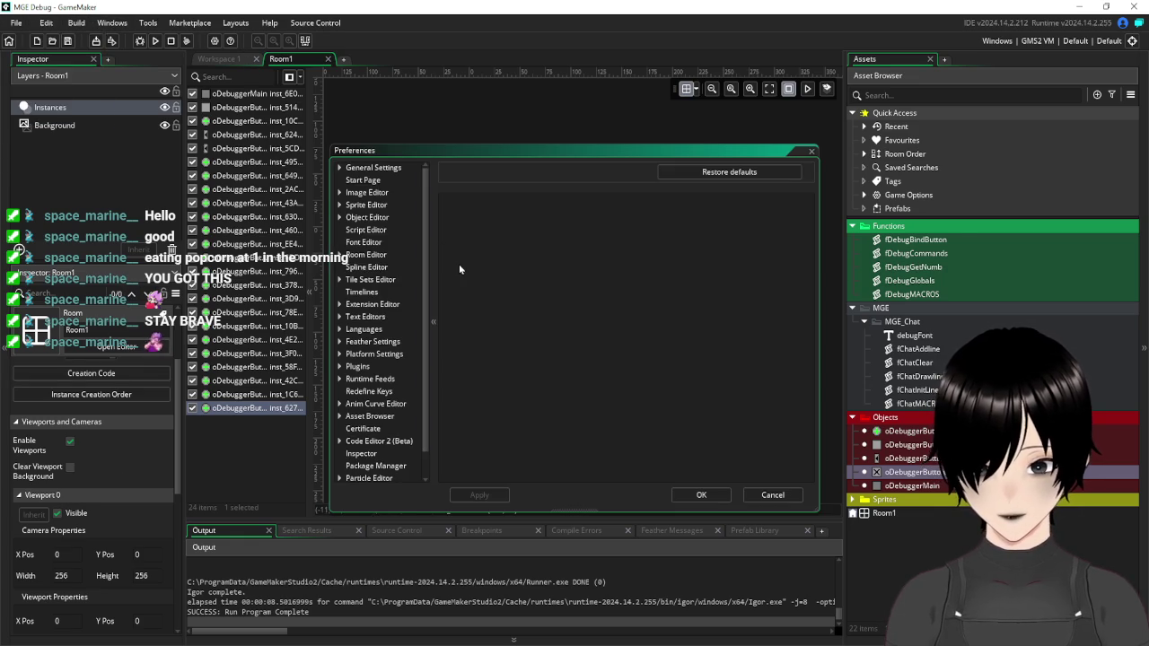
click(340, 169)
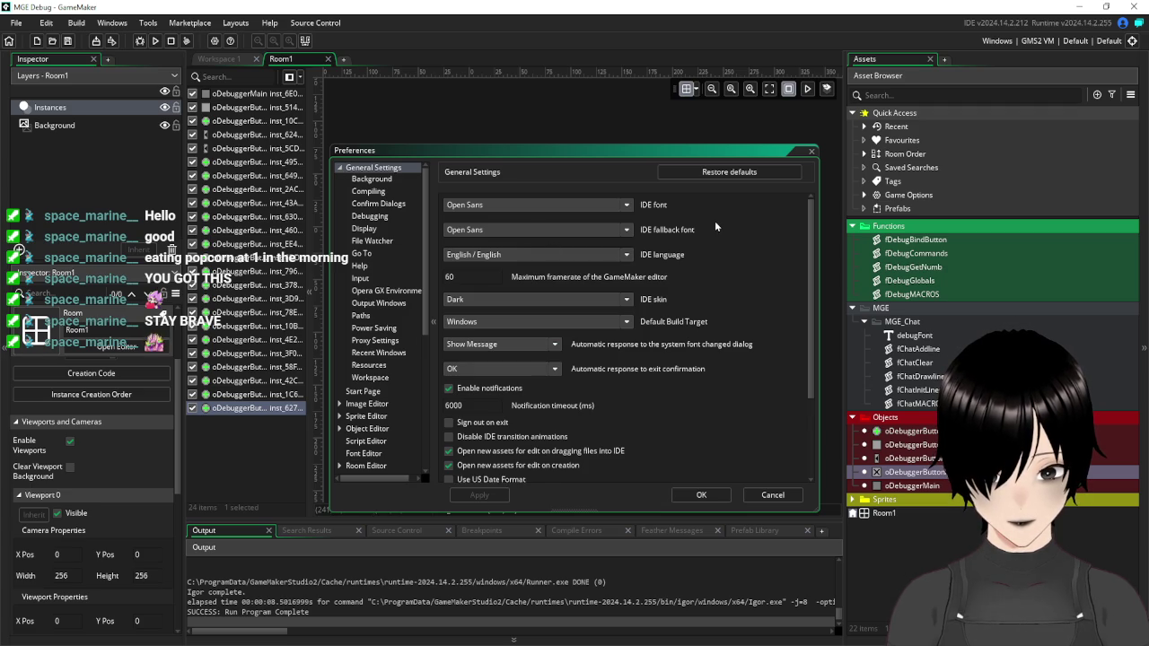
scroll(714, 220, down, 3)
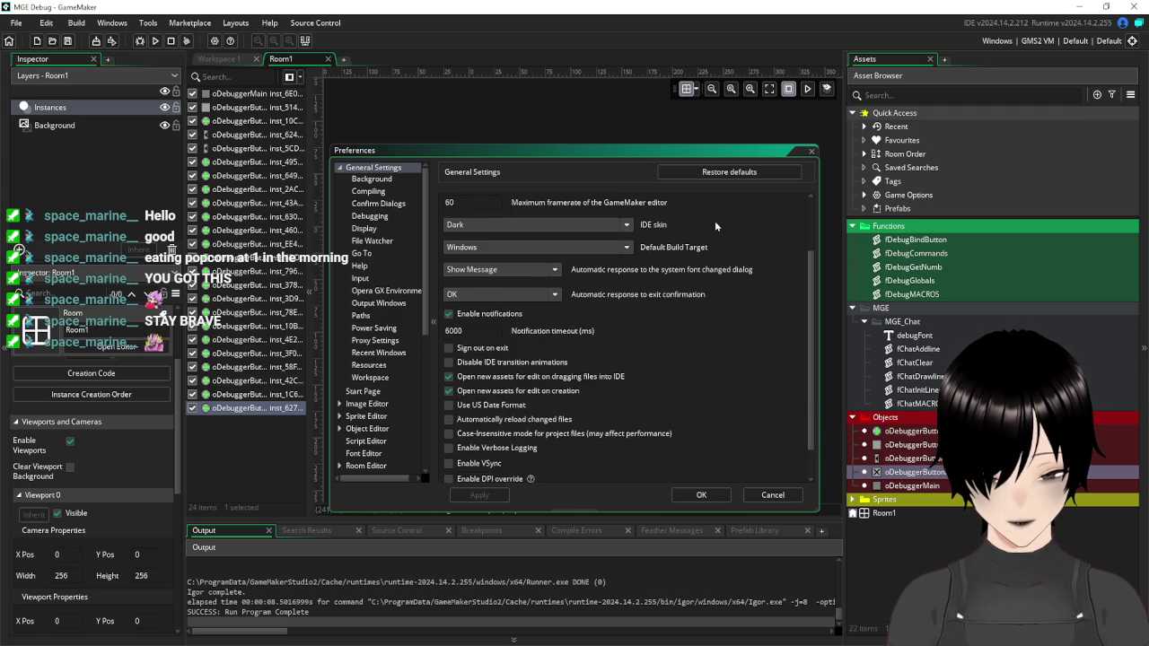
scroll(715, 221, down, 1)
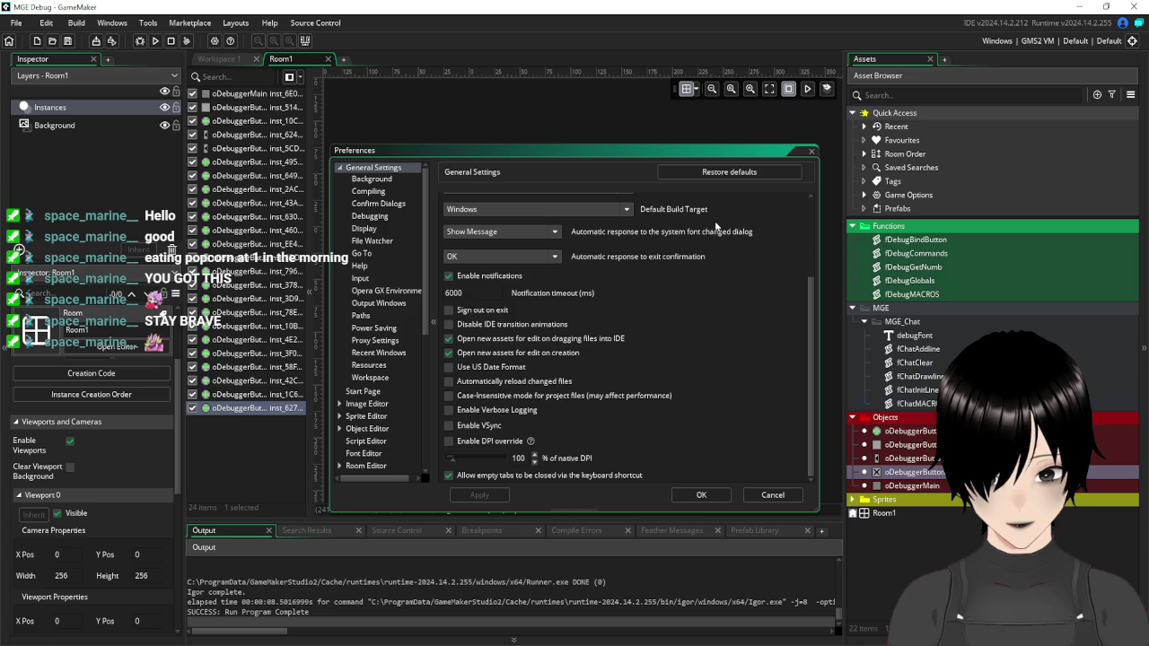
scroll(715, 224, up, 3)
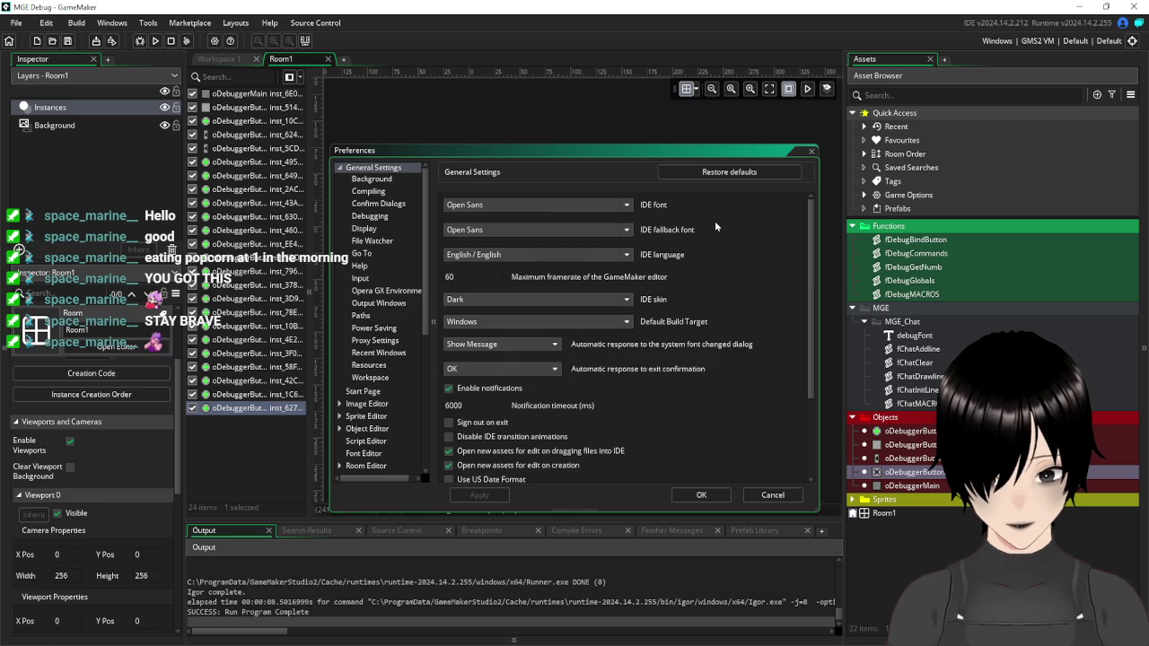
Browse the Background, Compiling, Confirm Dialogs and Debugging pages, ending on Display.
click(378, 182)
click(375, 194)
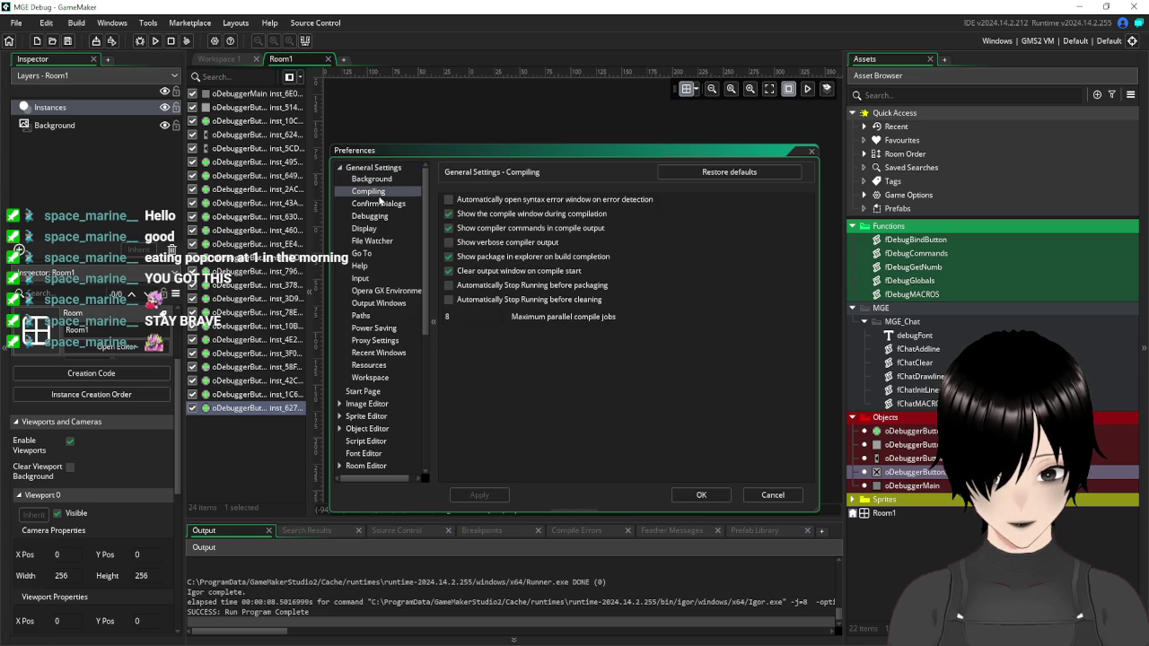
click(389, 205)
click(387, 218)
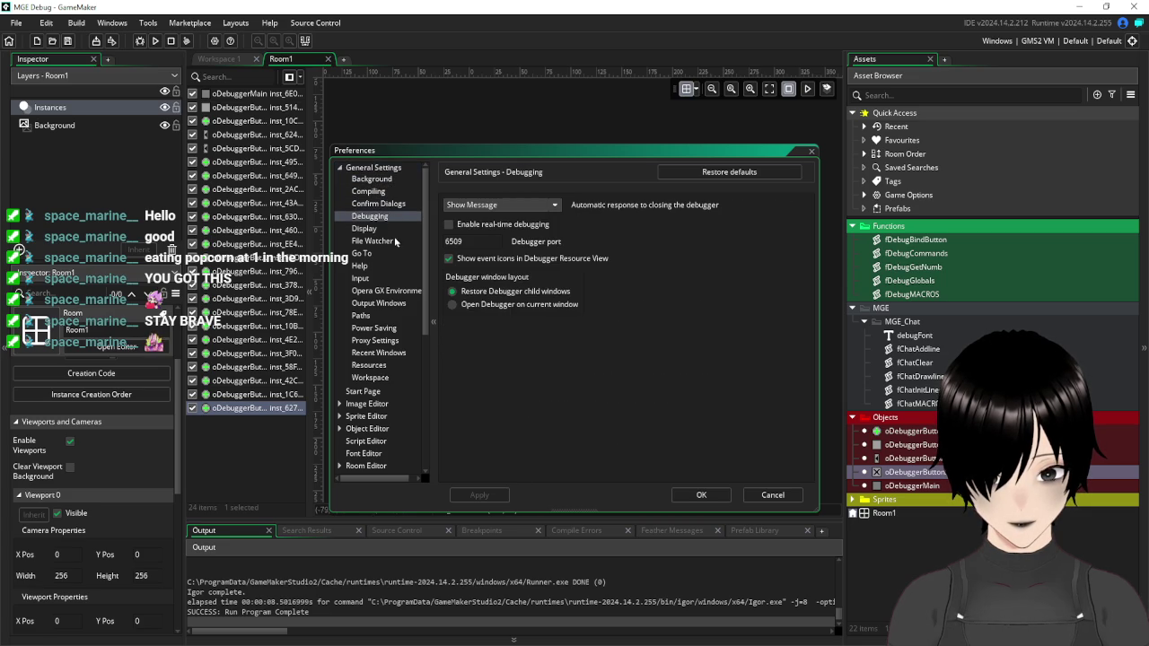
click(370, 229)
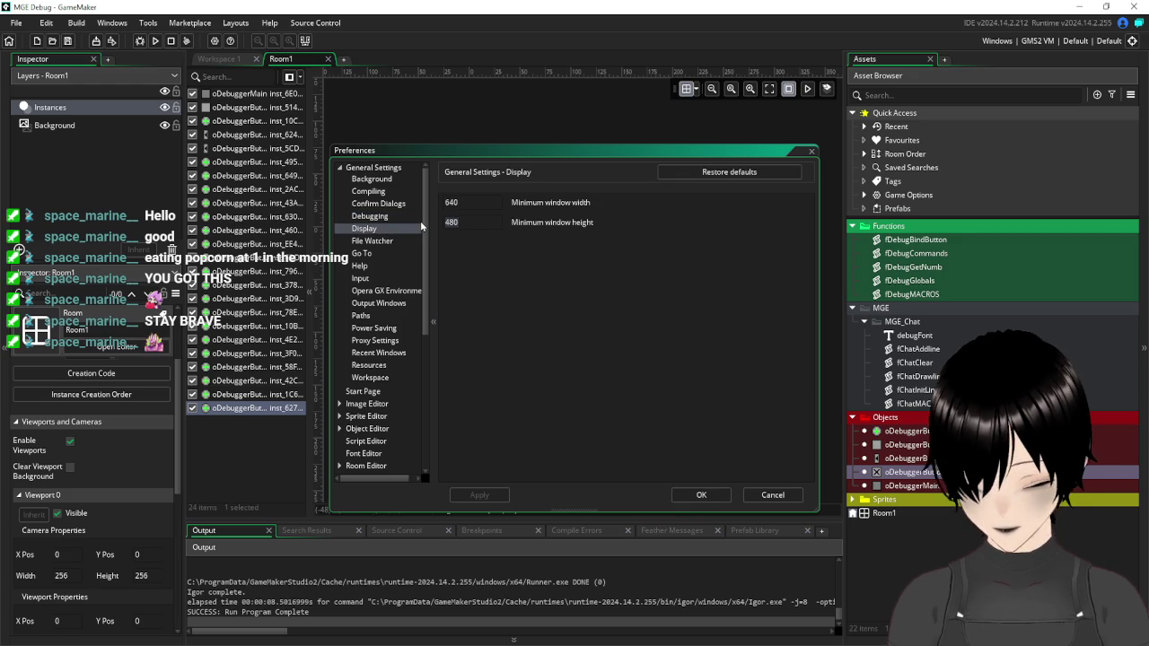
Edit the minimum window width value, apply, and decline the VSync IDE restart.
text(512)
double_click(477, 205)
text(51)
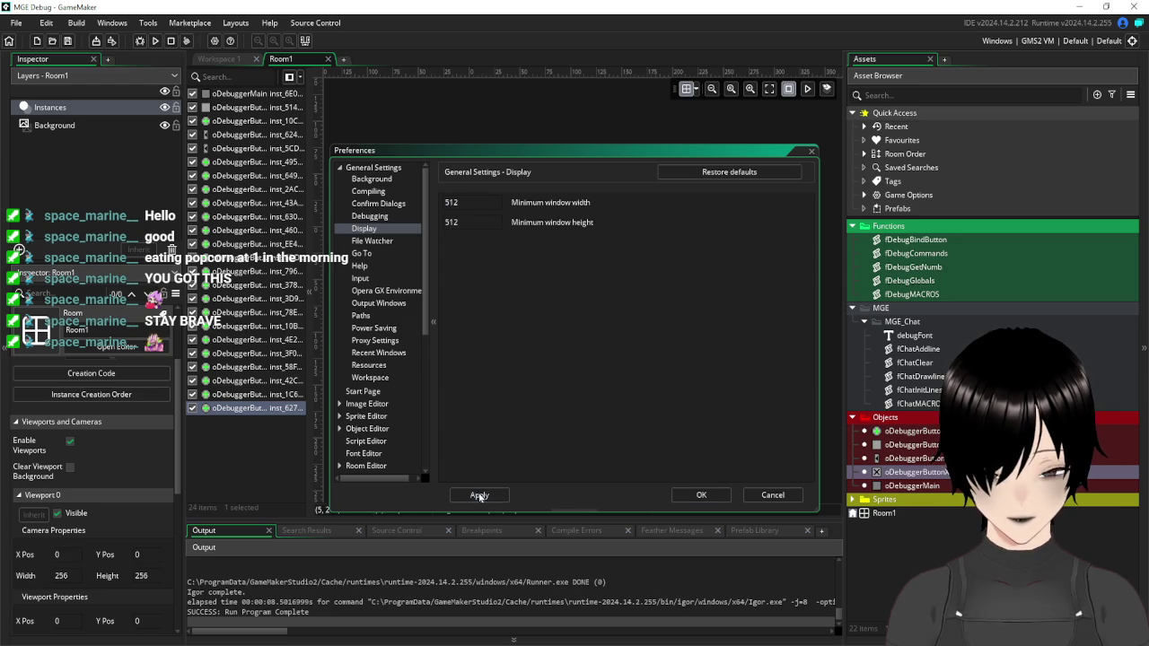
click(479, 495)
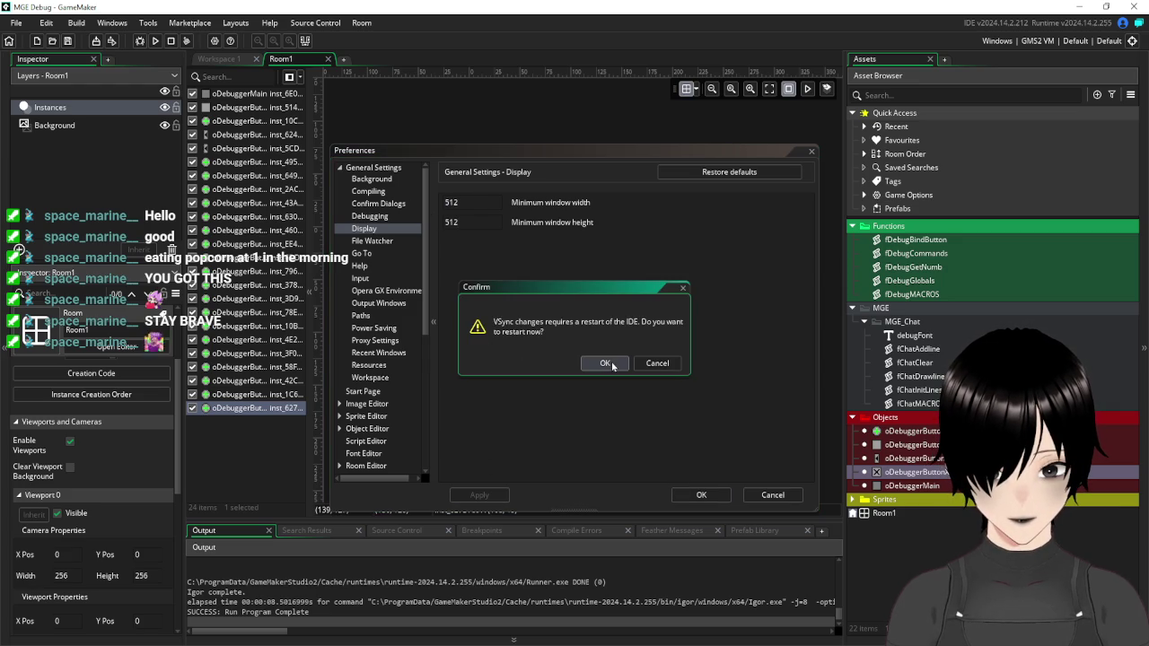
click(658, 363)
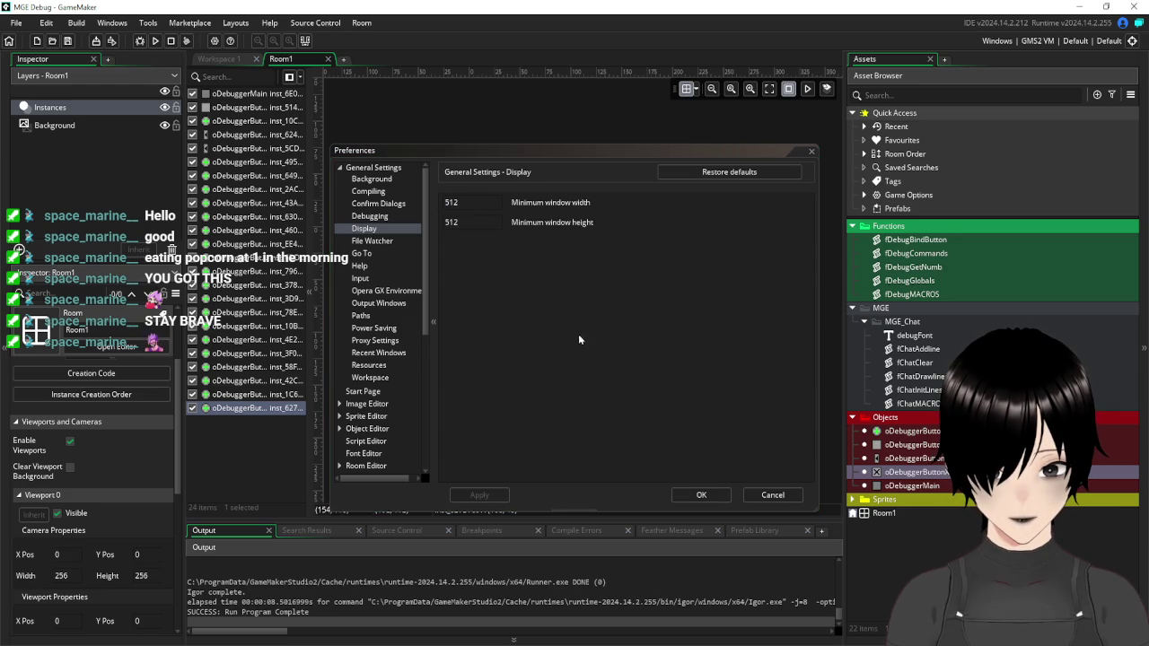
Browse the File Watcher, Go To and Workspace pages, then cancel Preferences.
click(378, 241)
click(366, 254)
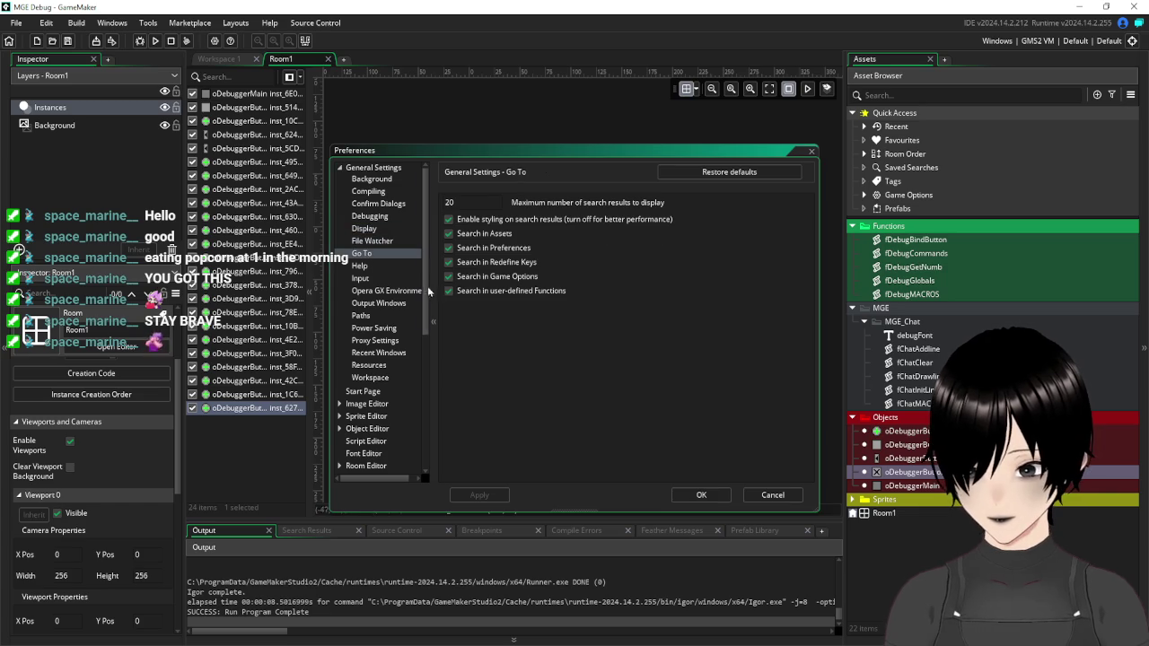
scroll(378, 276, down, 3)
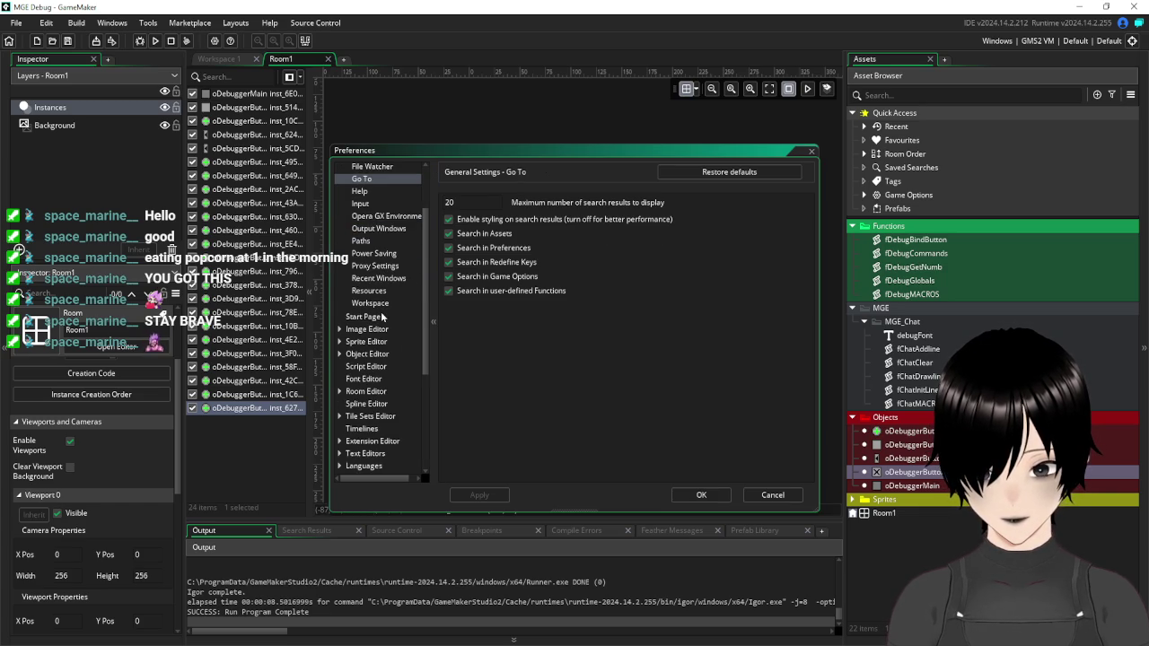
click(379, 305)
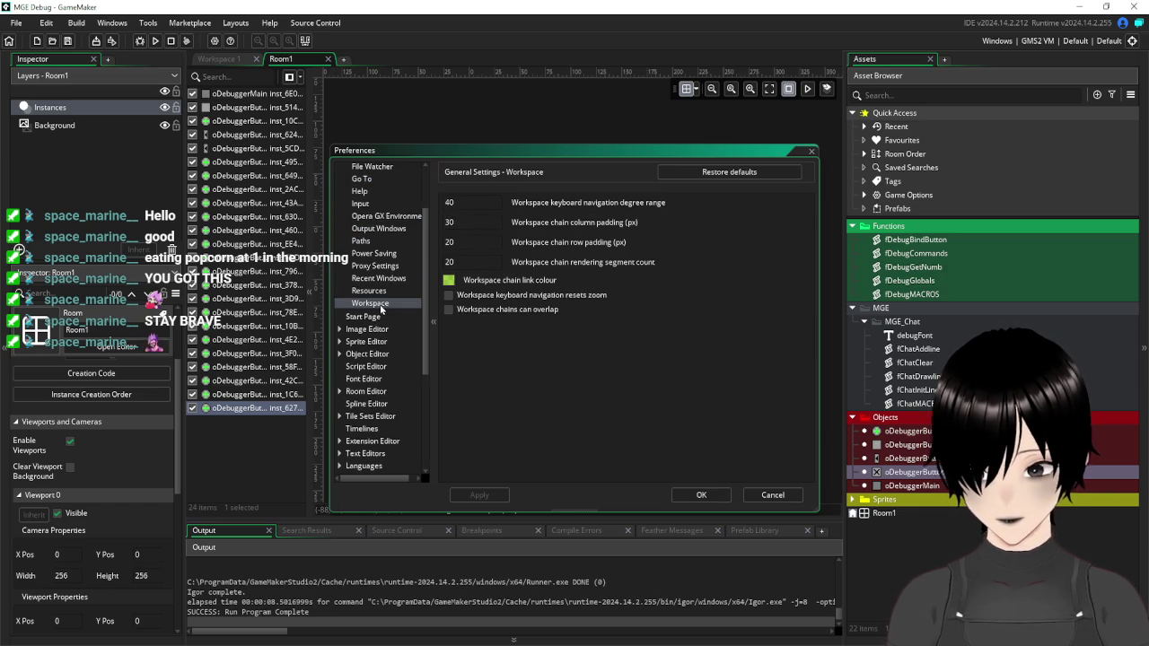
scroll(380, 309, down, 3)
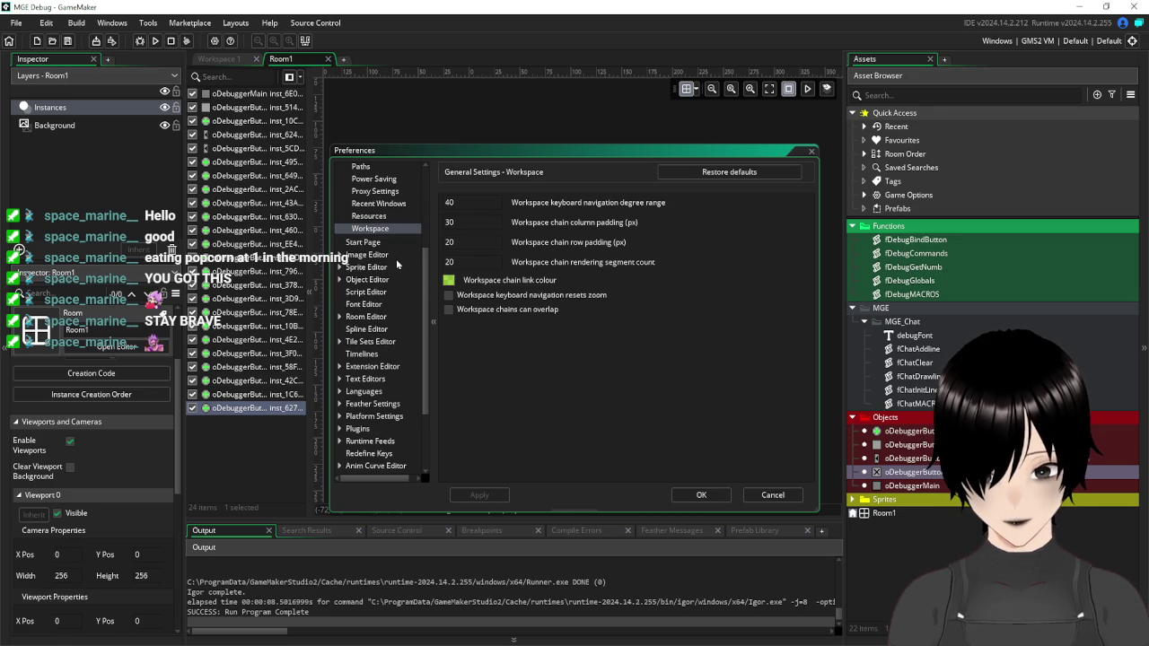
scroll(396, 262, down, 4)
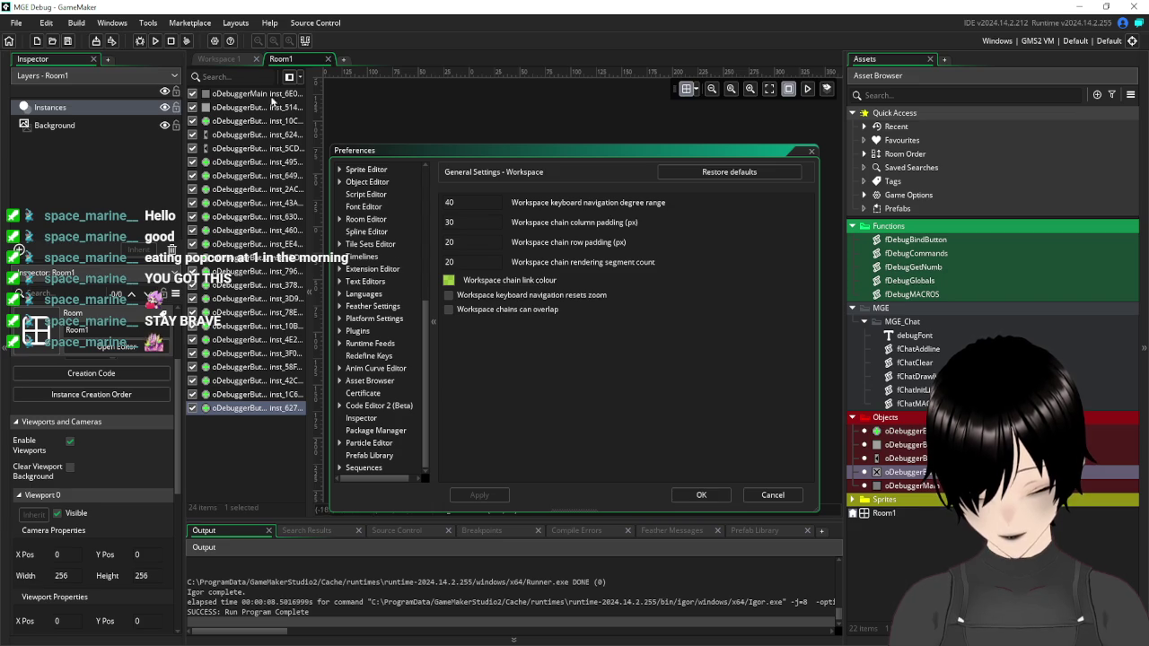
click(772, 496)
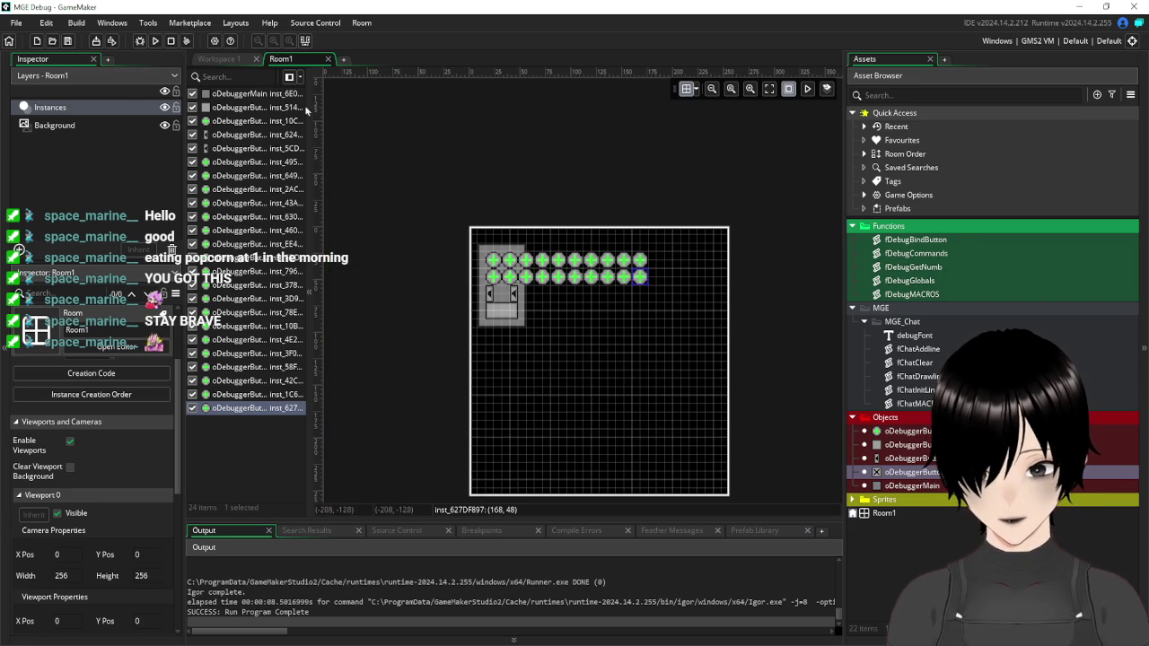
click(435, 164)
scroll(106, 462, down, 1)
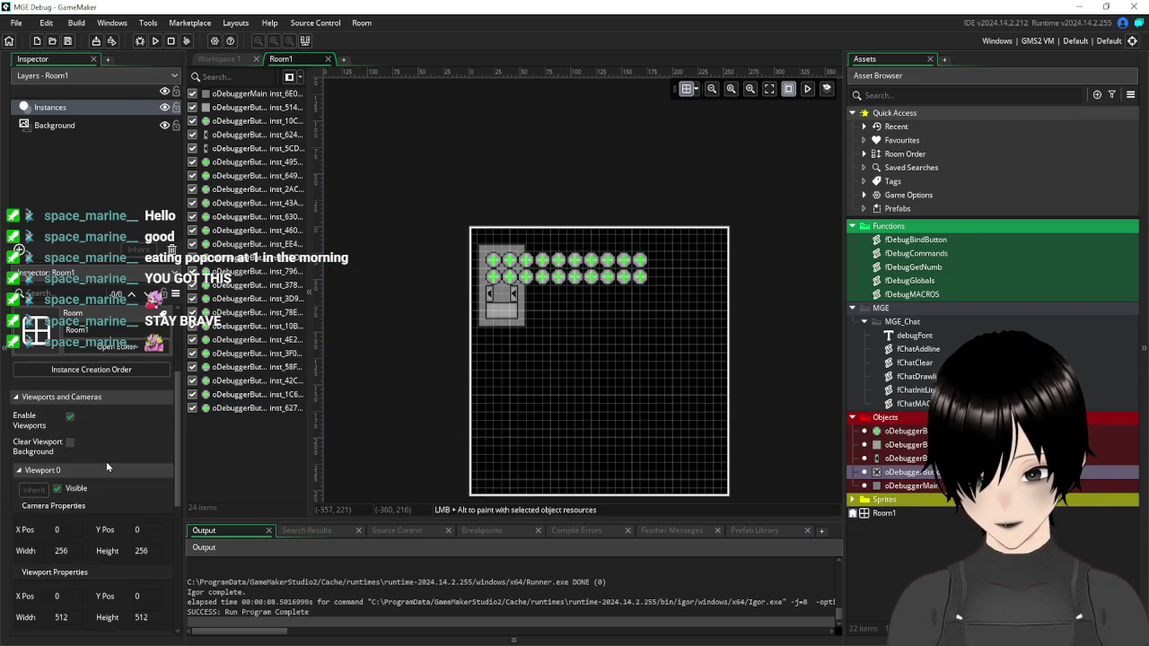
scroll(106, 461, down, 1)
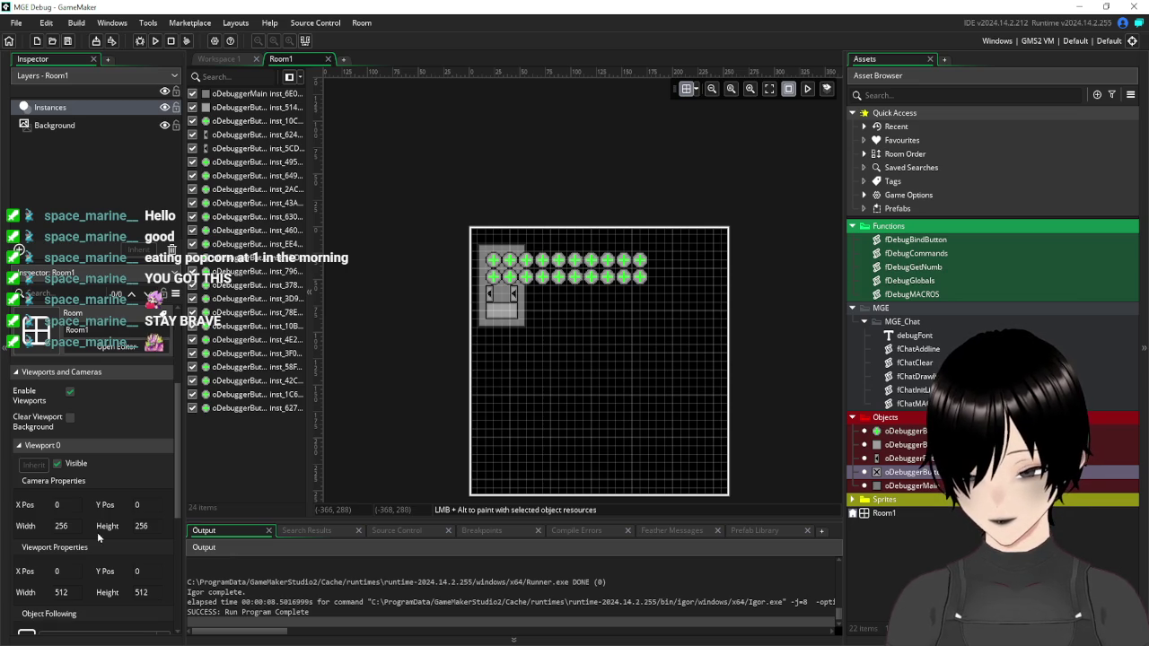
scroll(97, 530, down, 5)
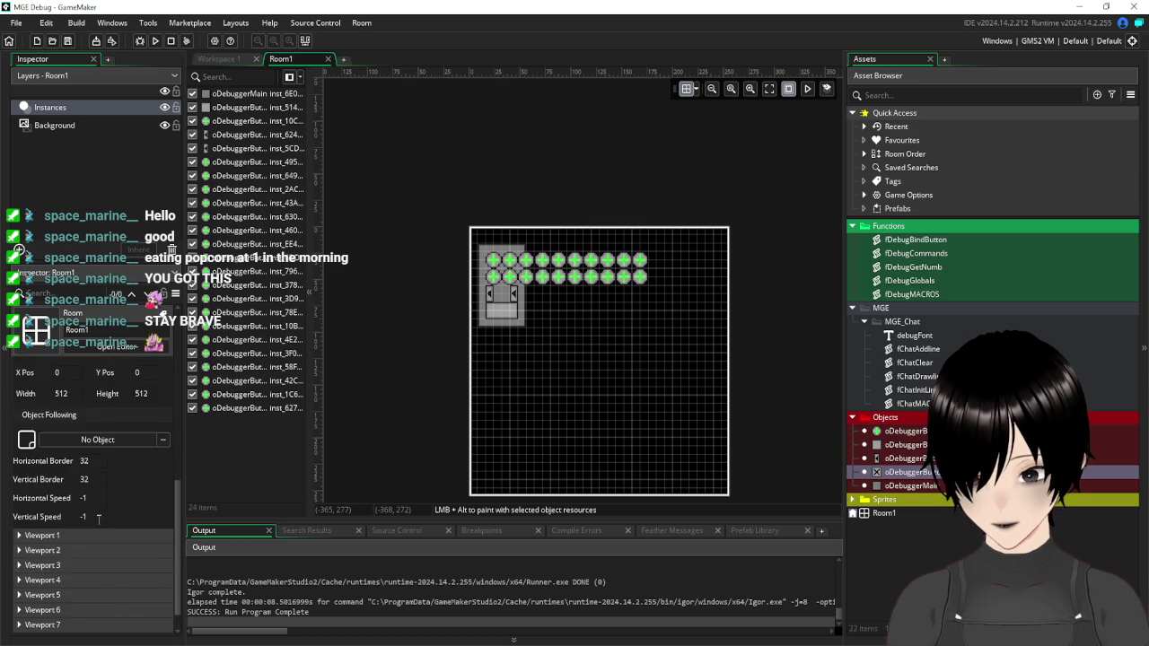
scroll(98, 518, down, 2)
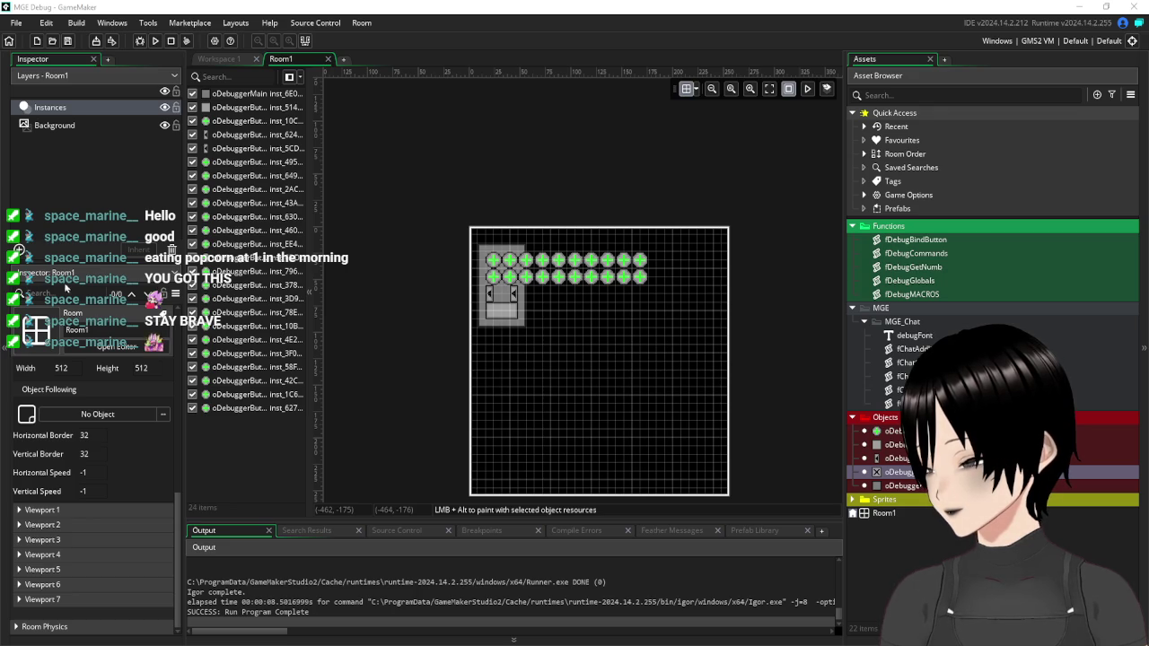
Look through the File, Edit, Source Control, Tools and Windows menus, ending on File.
click(17, 24)
click(16, 24)
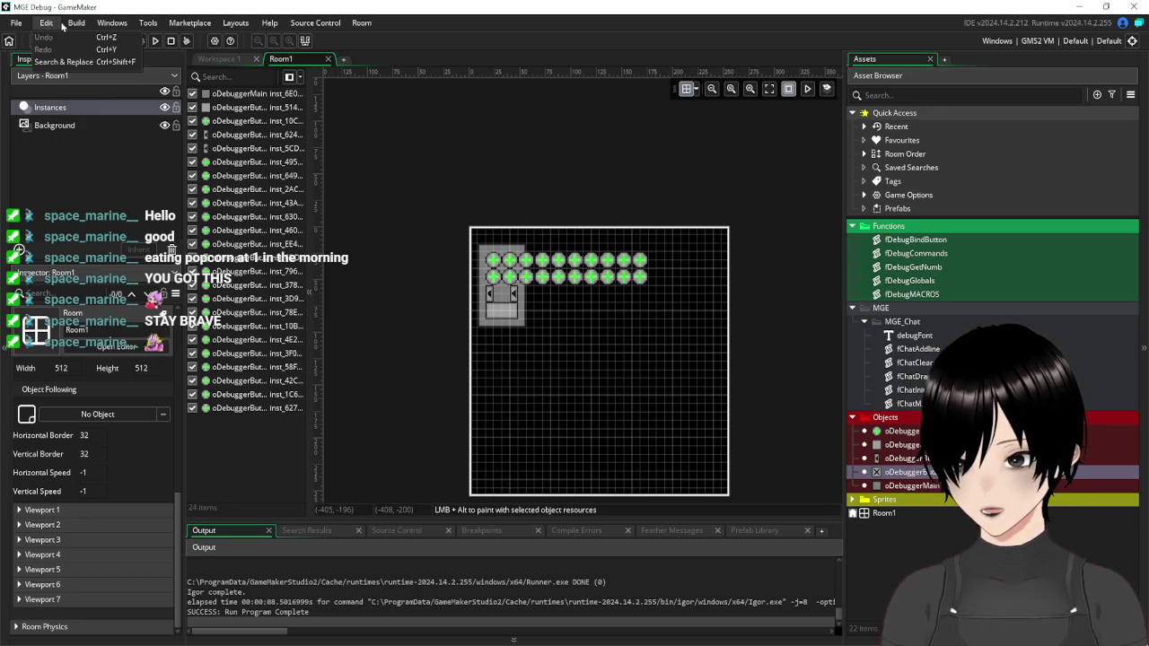
click(50, 24)
click(270, 24)
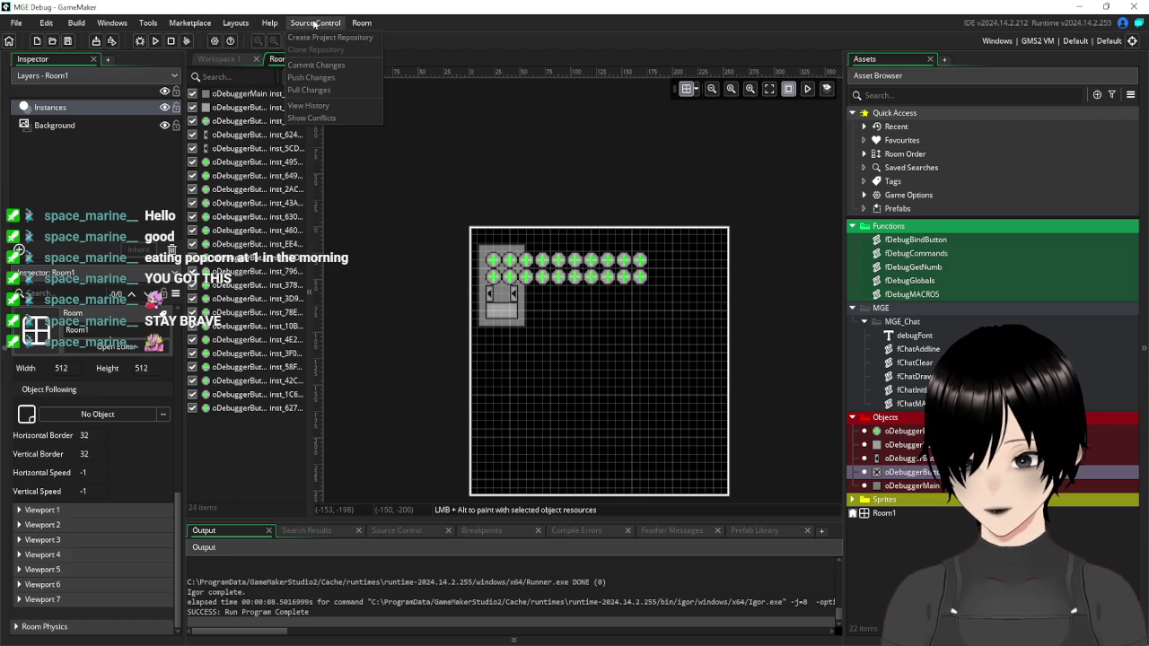
mouse_move(149, 25)
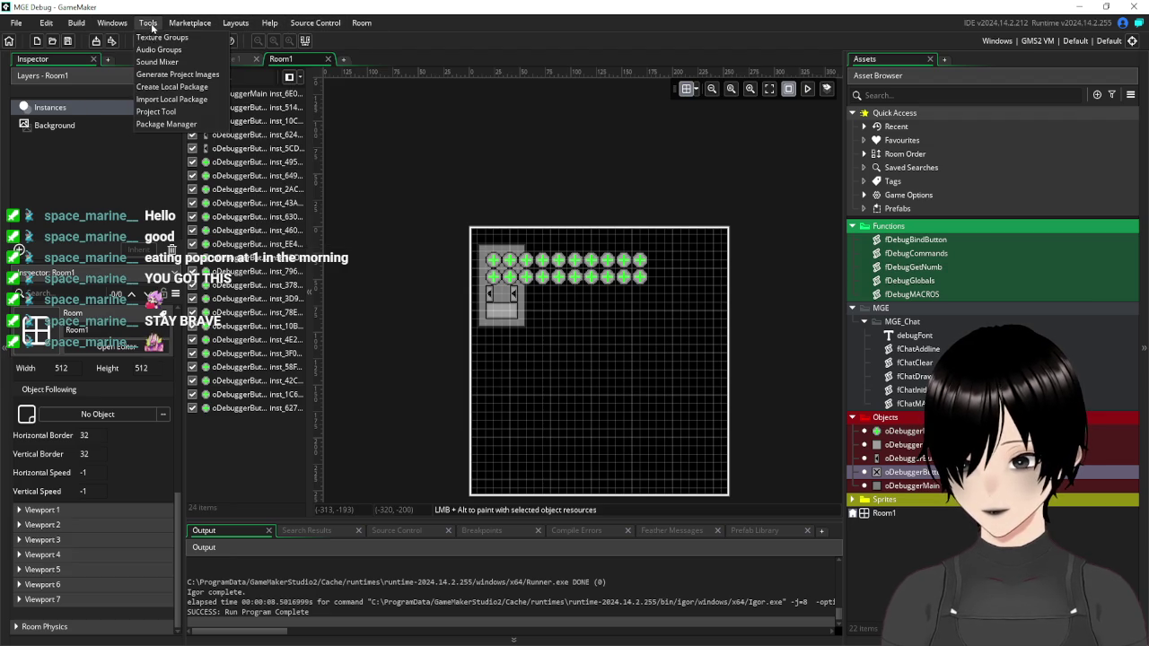
mouse_move(111, 24)
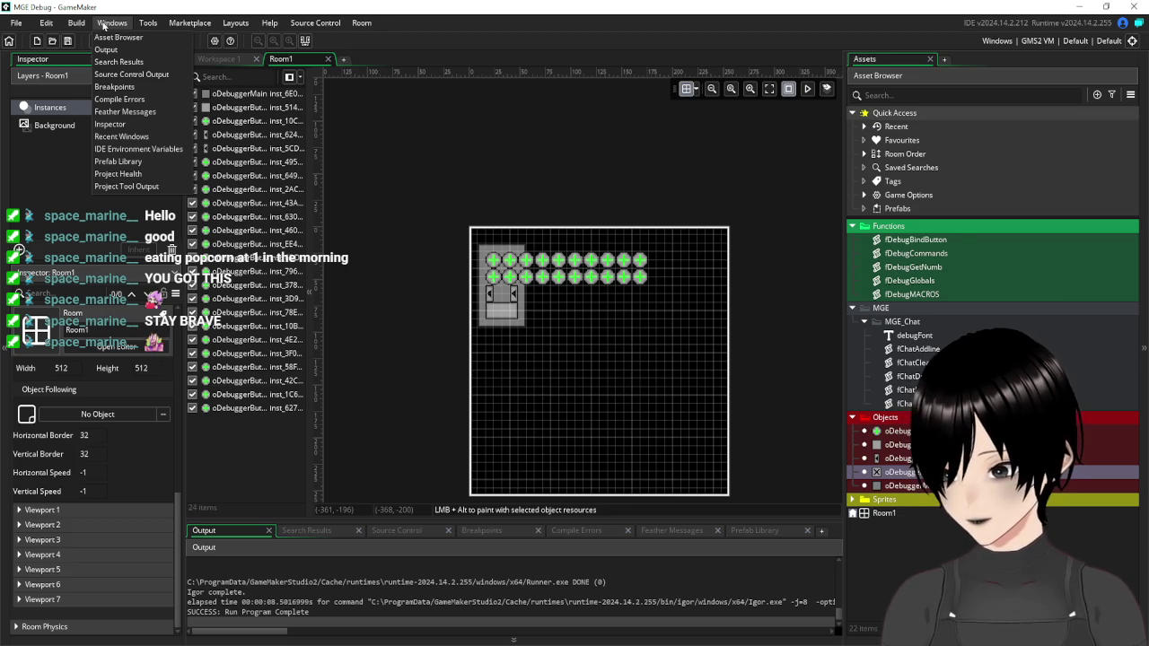
mouse_move(17, 24)
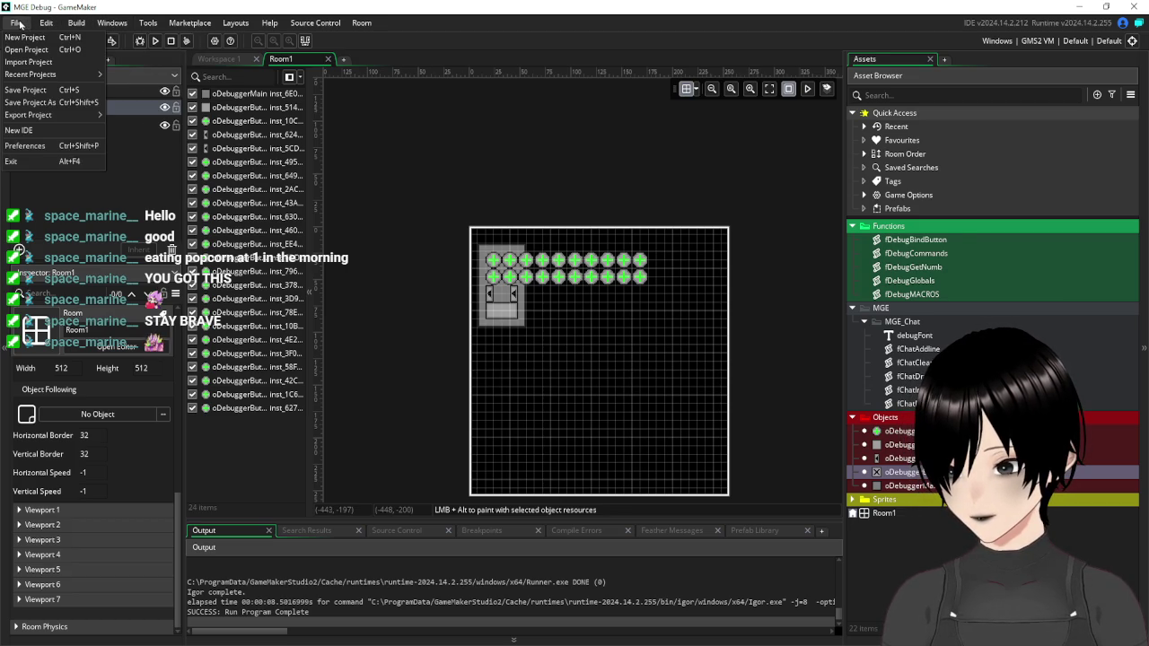
click(43, 146)
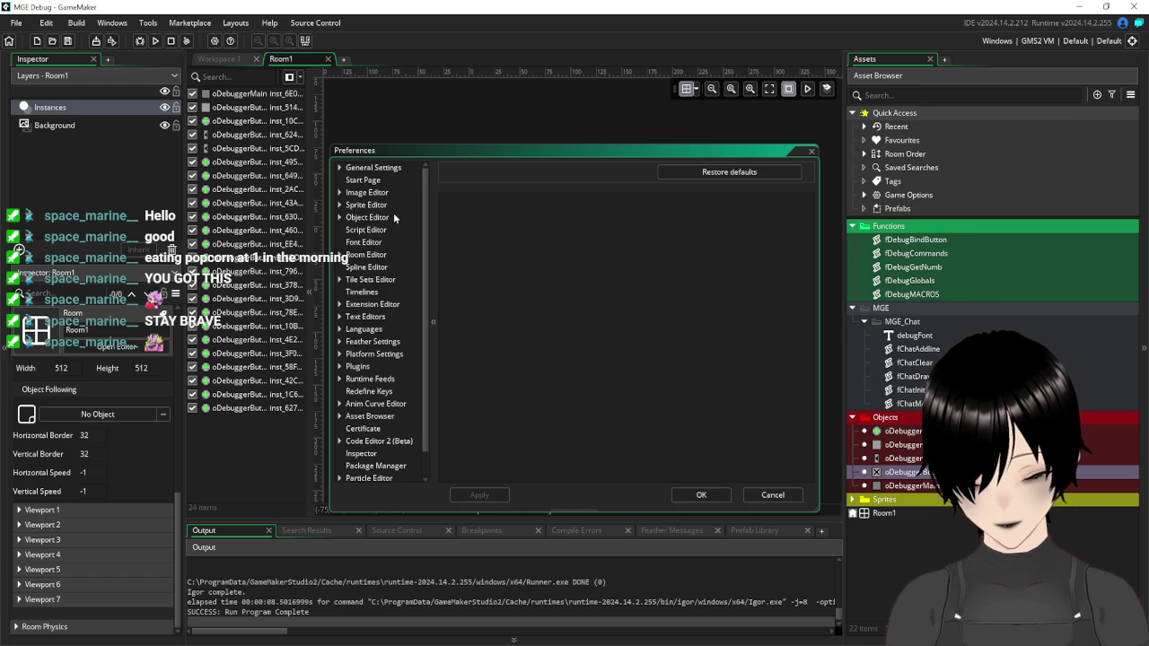
scroll(394, 212, down, 1)
click(812, 151)
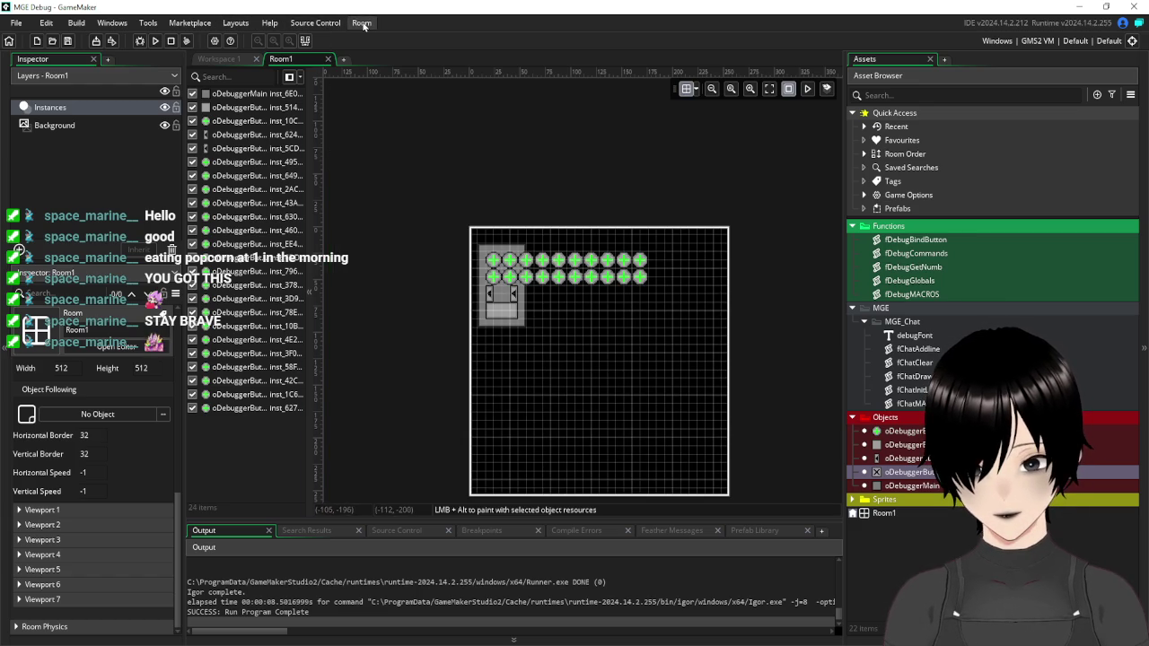
click(362, 24)
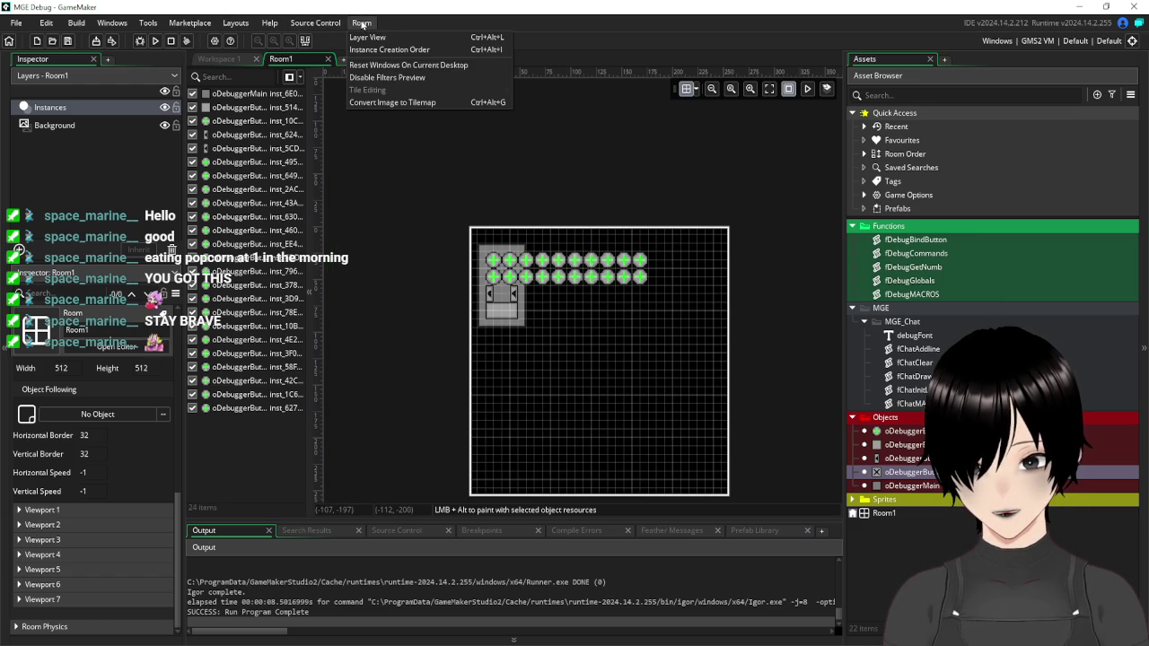
mouse_move(268, 26)
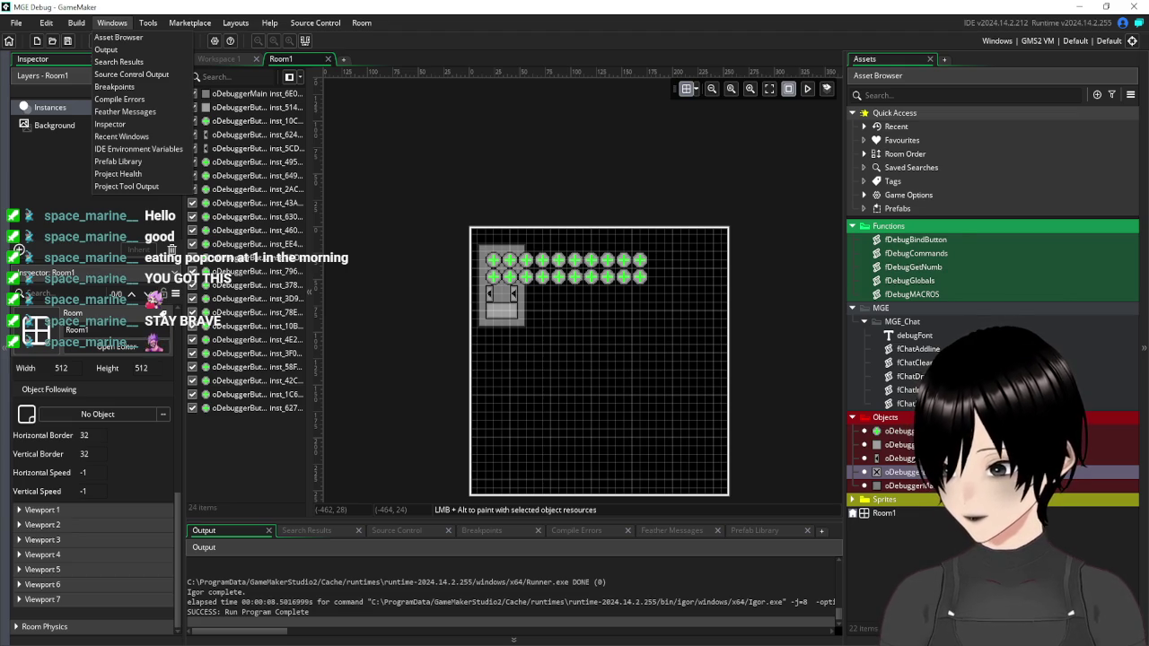
mouse_move(77, 24)
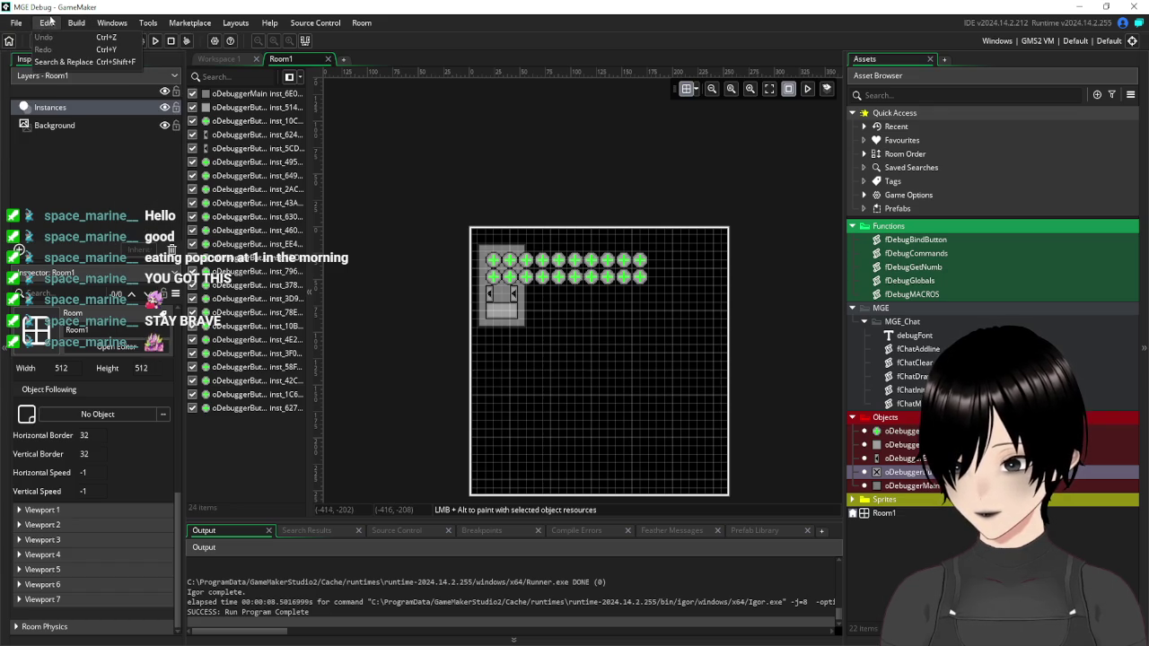
mouse_move(363, 21)
mouse_move(320, 24)
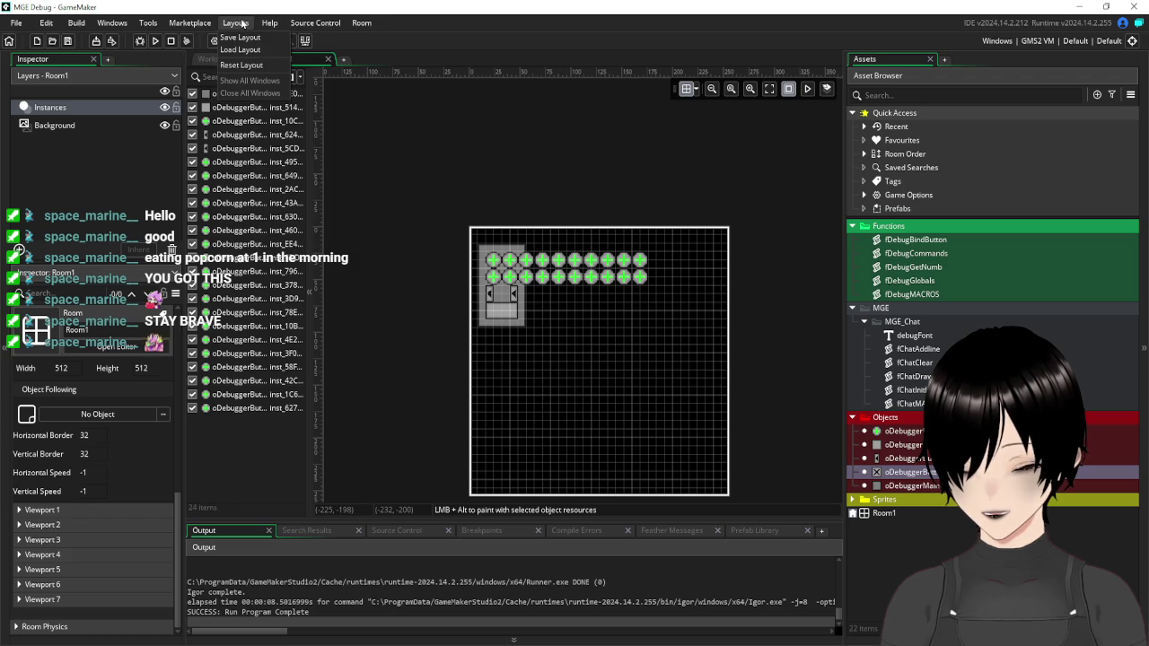
click(242, 24)
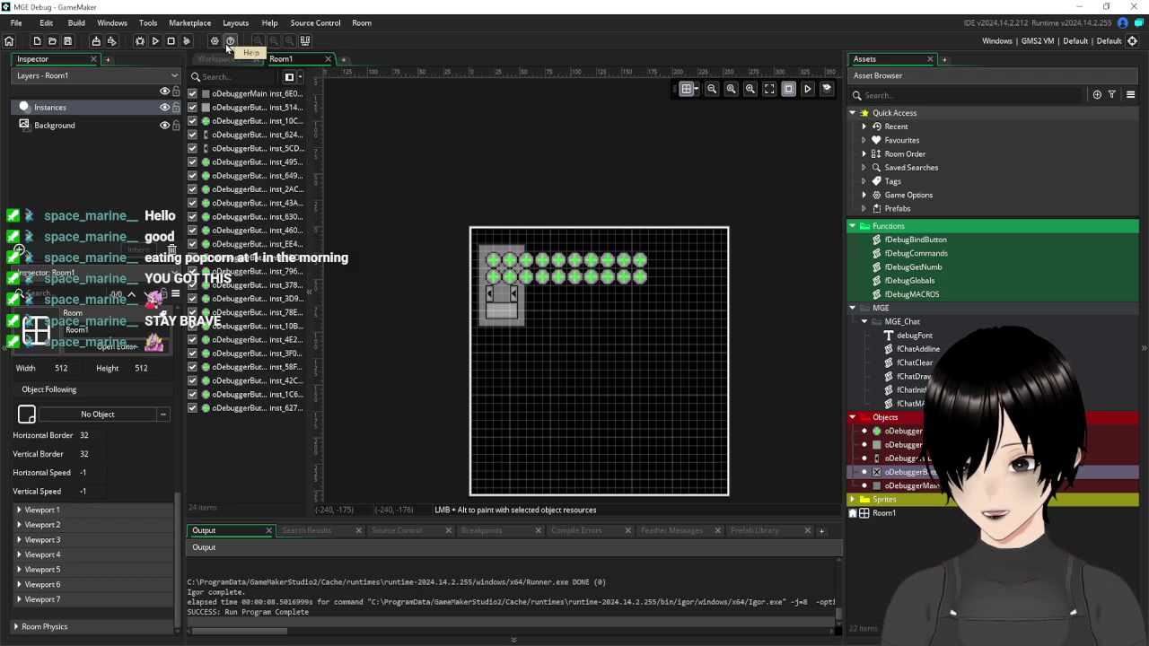
click(214, 40)
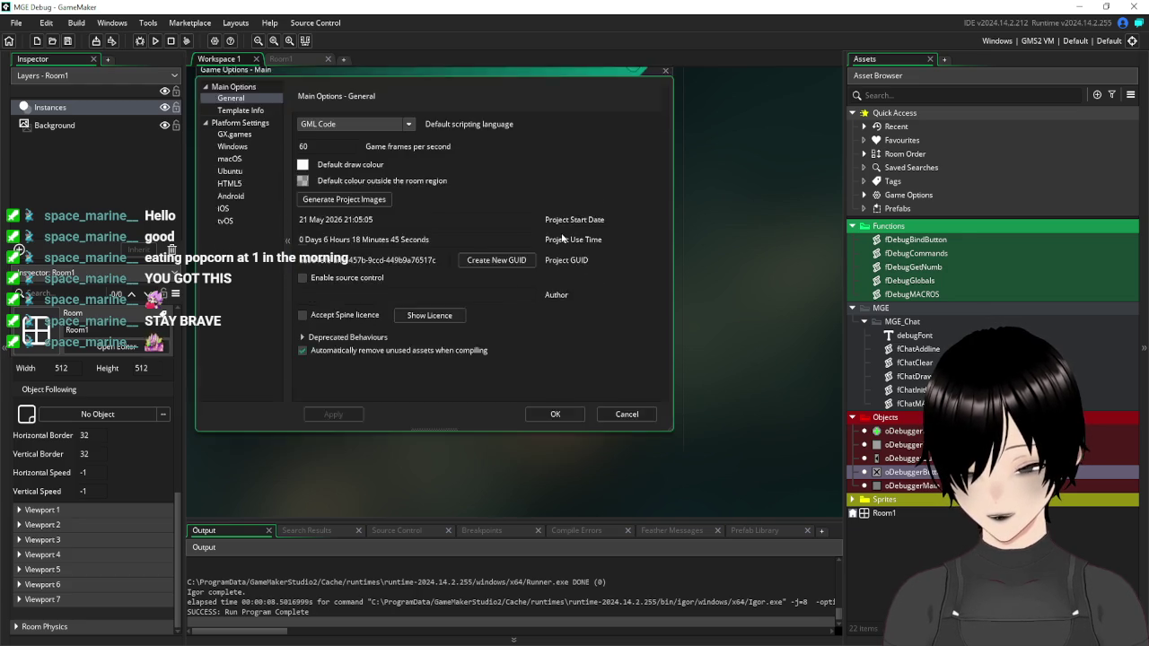
Untick Interpolate colours between pixels in Windows Graphics, apply, and close both Game Options dialogs.
scroll(558, 238, up, 2)
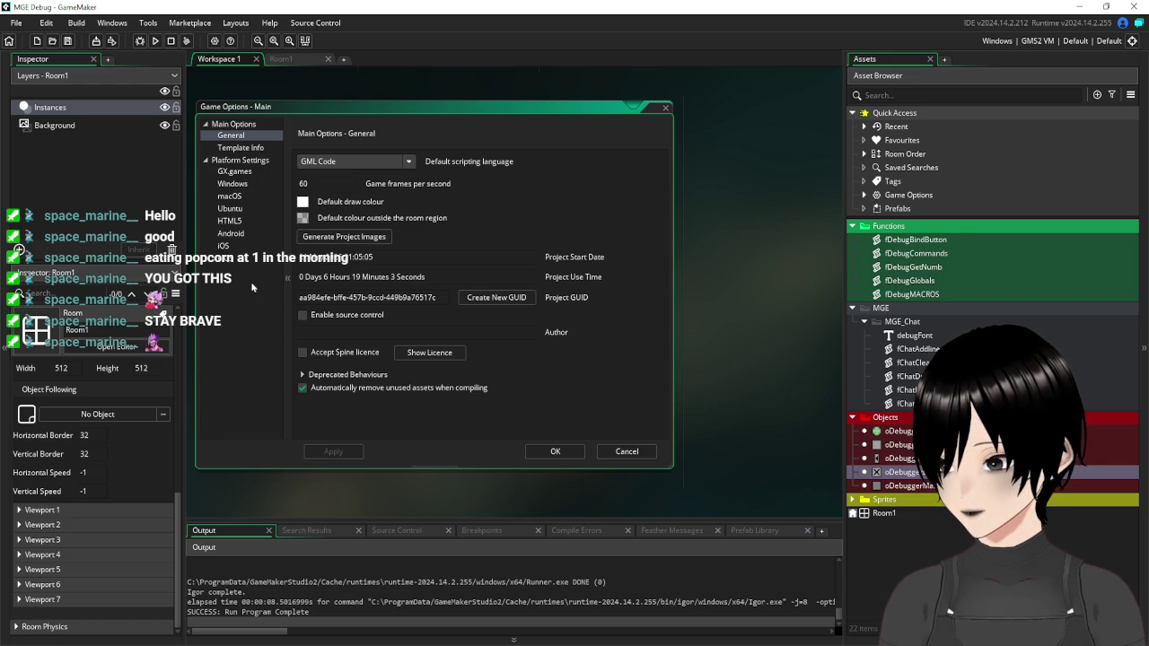
click(238, 186)
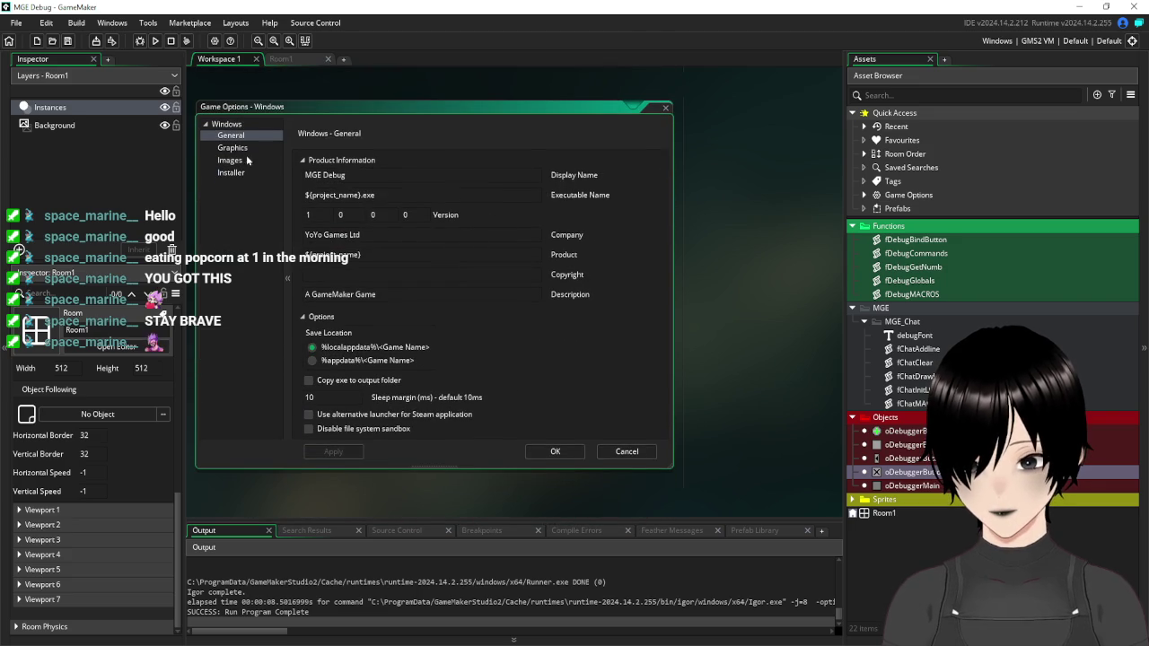
click(235, 148)
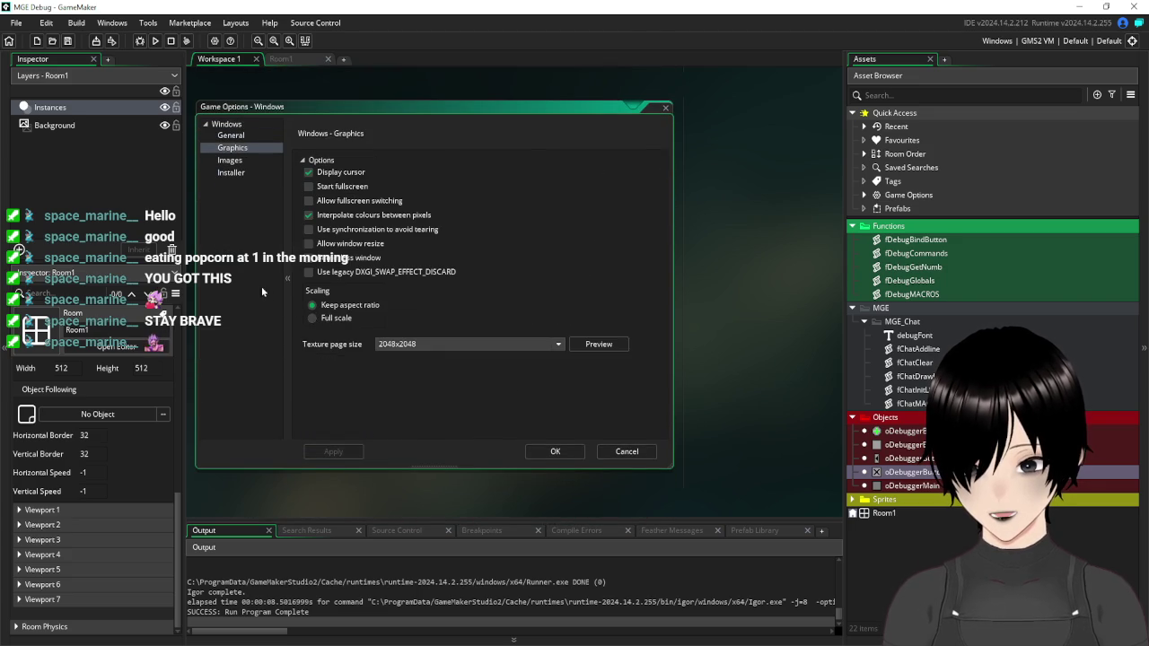
click(310, 215)
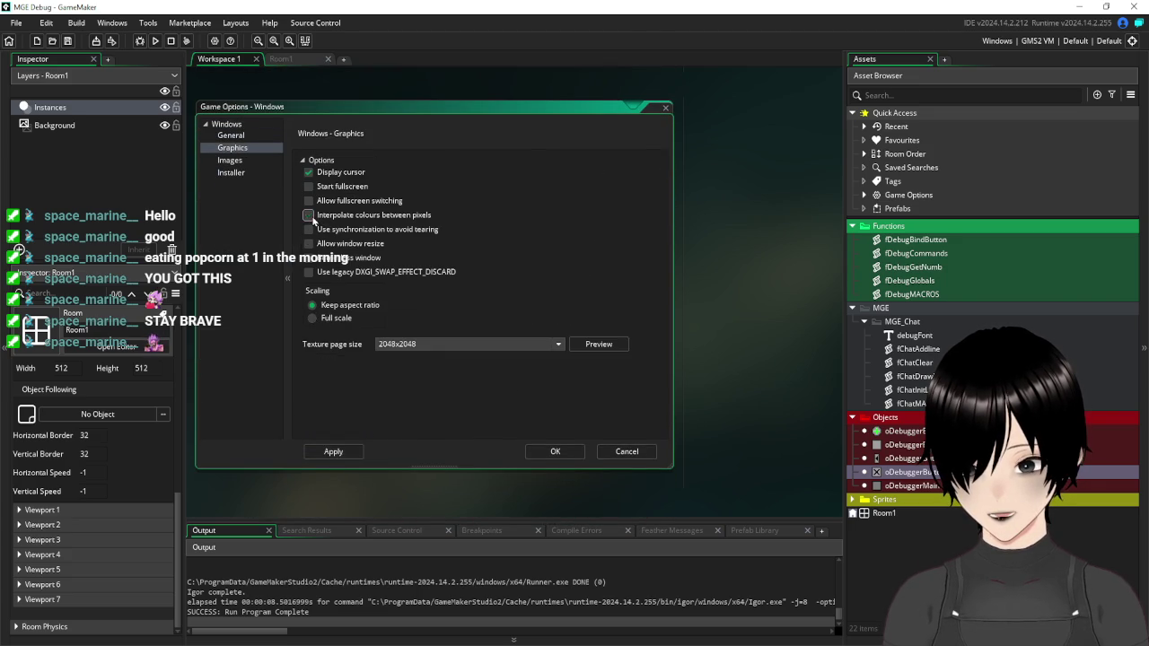
click(327, 456)
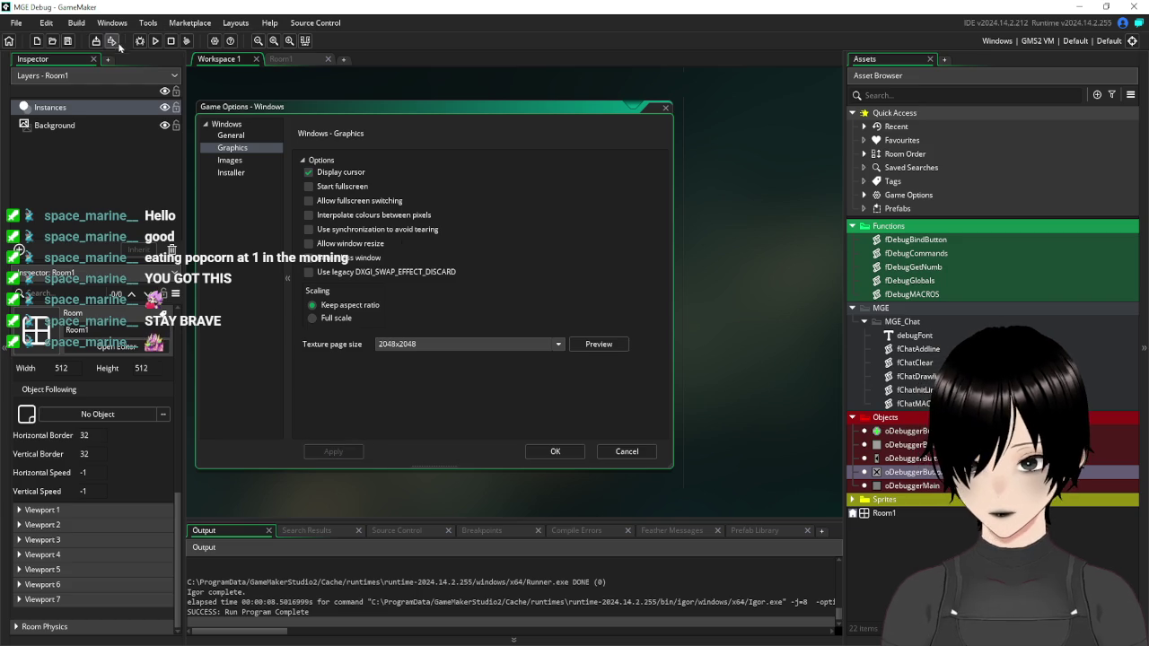
click(665, 107)
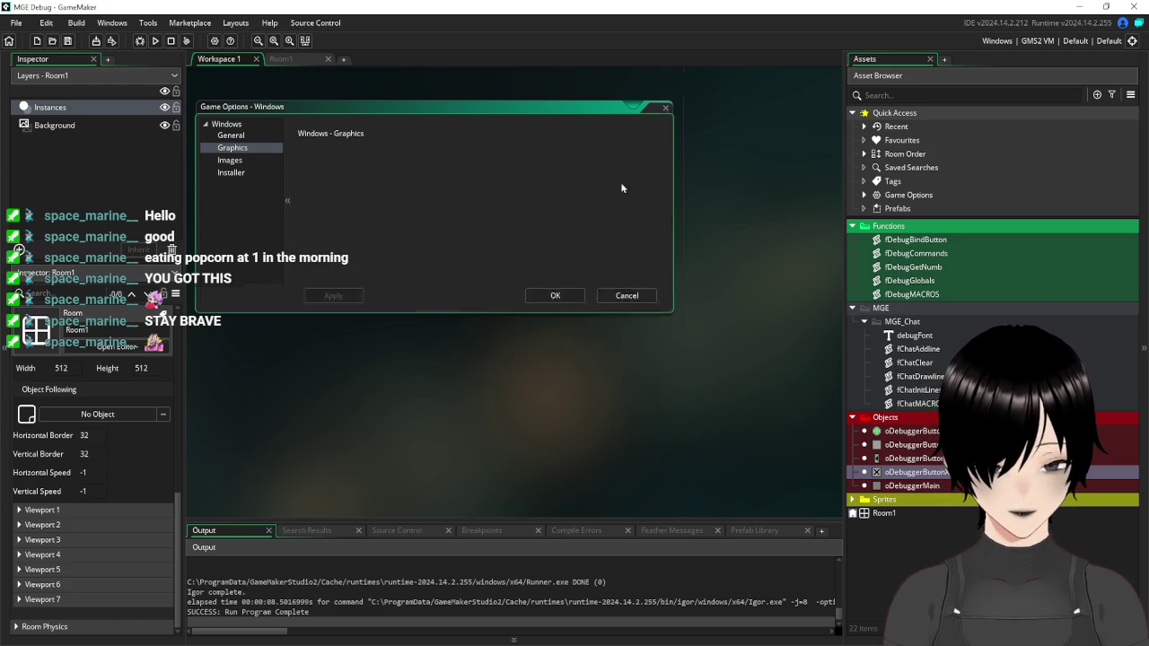
click(665, 252)
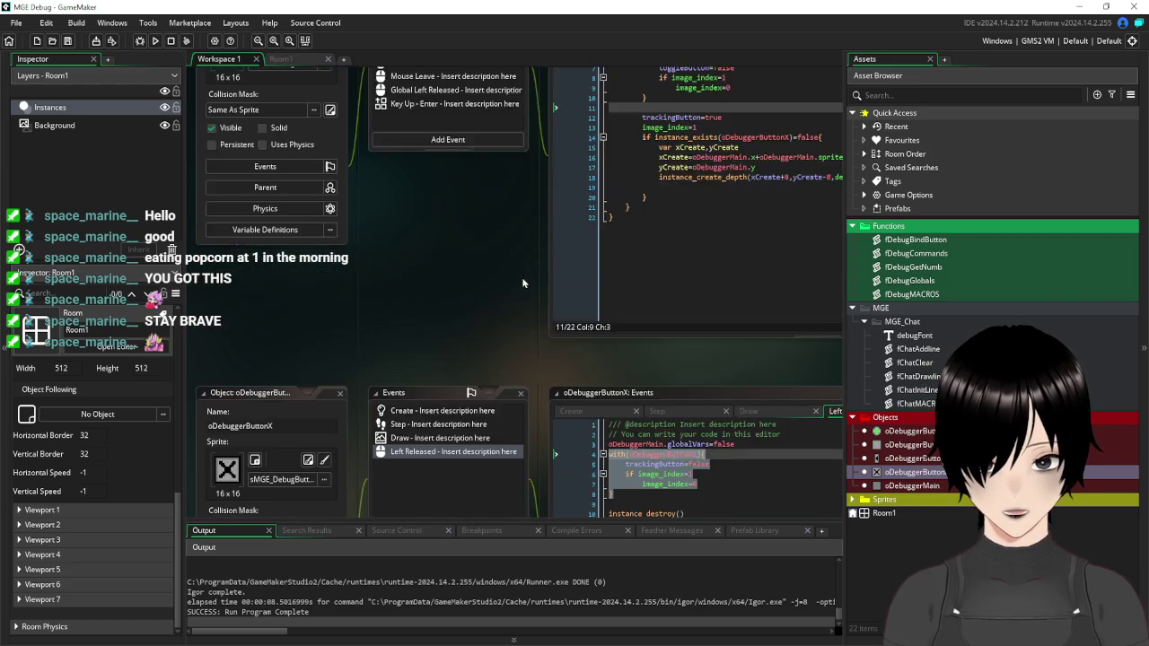
Run the game from Room1, dismiss the build message and drag the debug panel toward the centre.
click(281, 58)
click(154, 41)
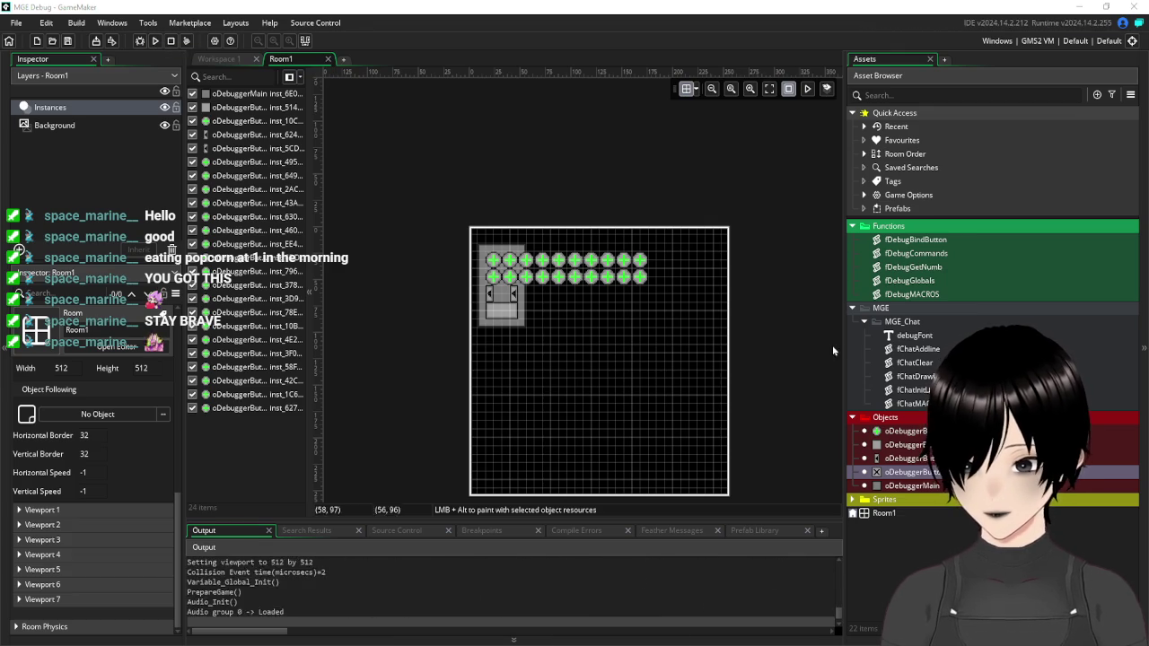
click(656, 376)
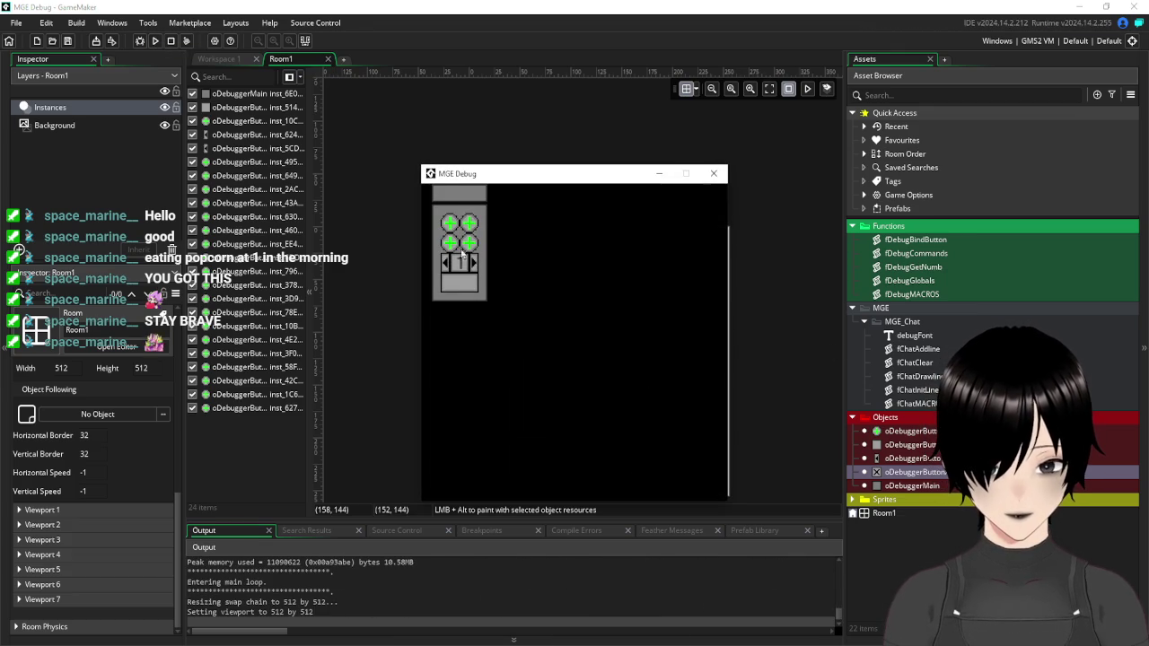
mouse_move(457, 202)
mouse_down()
mouse_move(592, 266)
mouse_move(572, 264)
mouse_up()
mouse_move(544, 285)
mouse_down()
mouse_move(579, 312)
mouse_move(579, 228)
mouse_move(546, 234)
mouse_move(664, 223)
mouse_move(566, 253)
mouse_move(495, 221)
mouse_move(568, 257)
mouse_up()
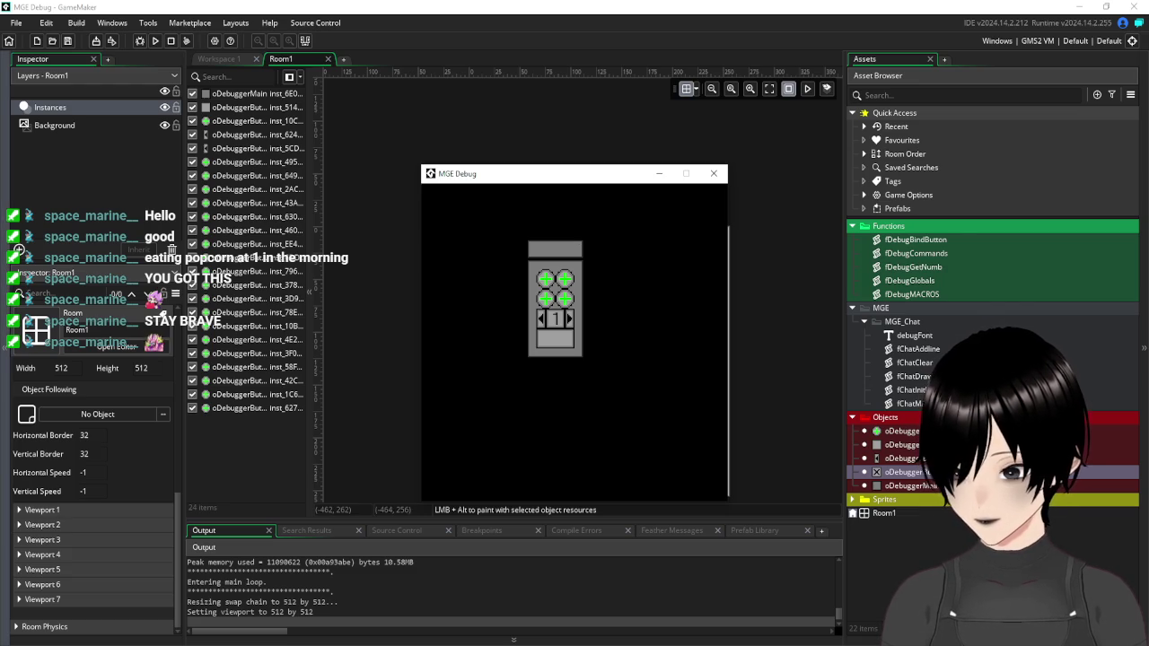
mouse_move(542, 257)
mouse_down()
mouse_move(477, 231)
mouse_move(448, 203)
mouse_move(486, 226)
mouse_move(433, 208)
mouse_move(544, 281)
mouse_move(543, 327)
mouse_move(439, 209)
mouse_move(518, 243)
mouse_up()
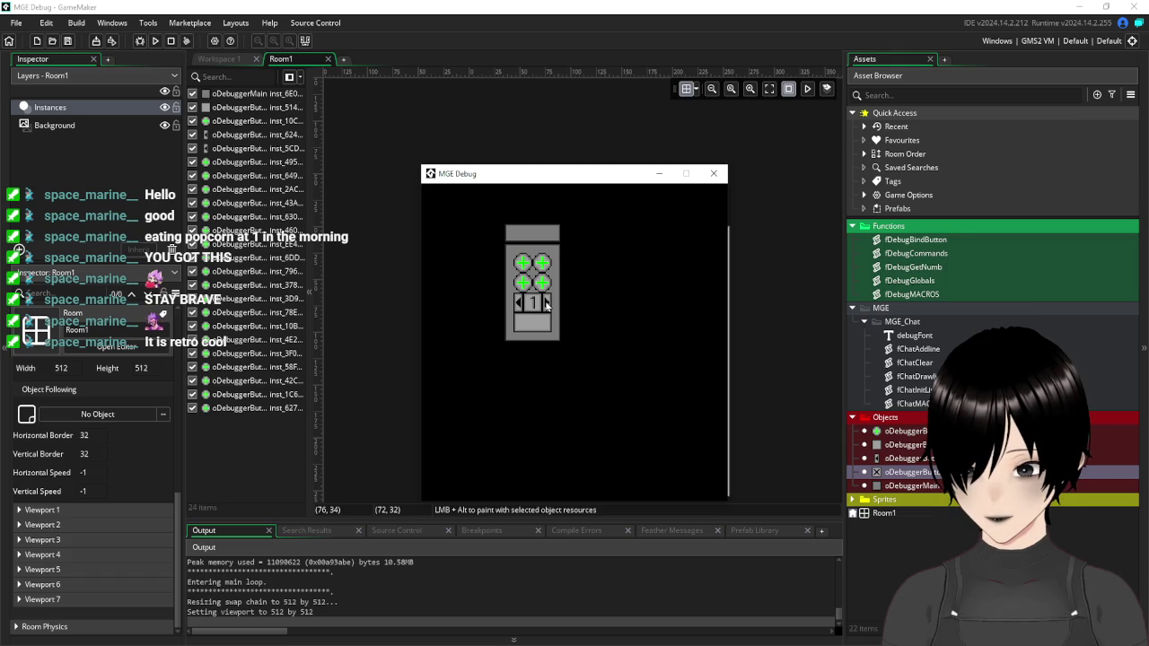
Page the debug panel up to 5 and back to 1, move it top-left, and open the chat.
click(547, 305)
click(517, 306)
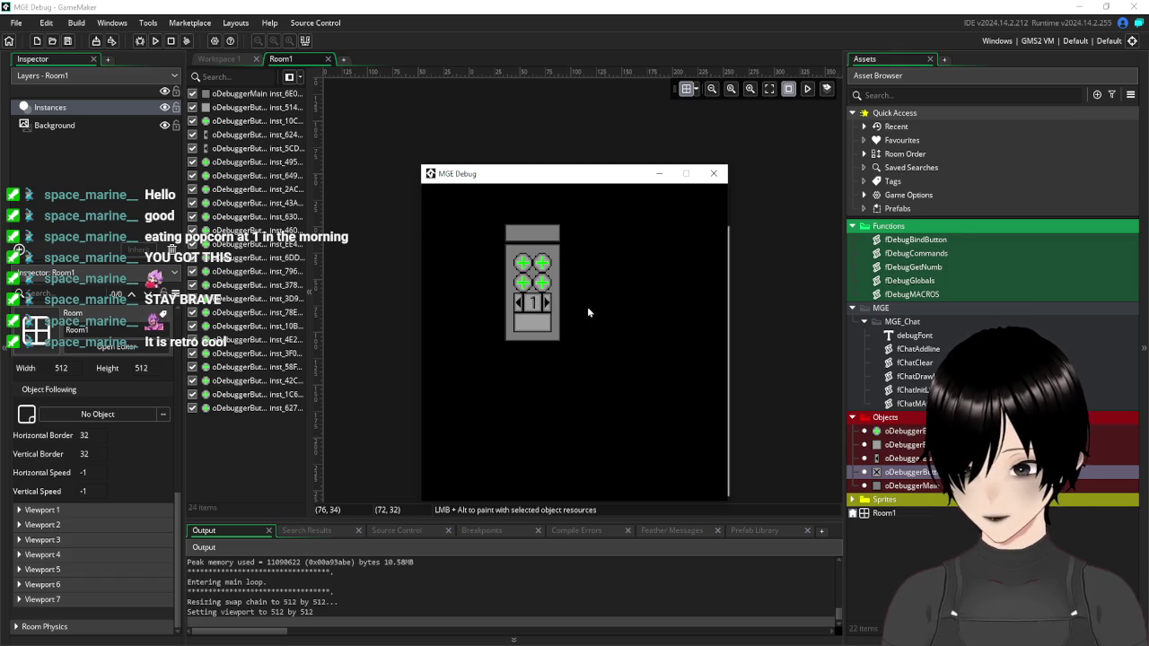
click(546, 305)
click(547, 306)
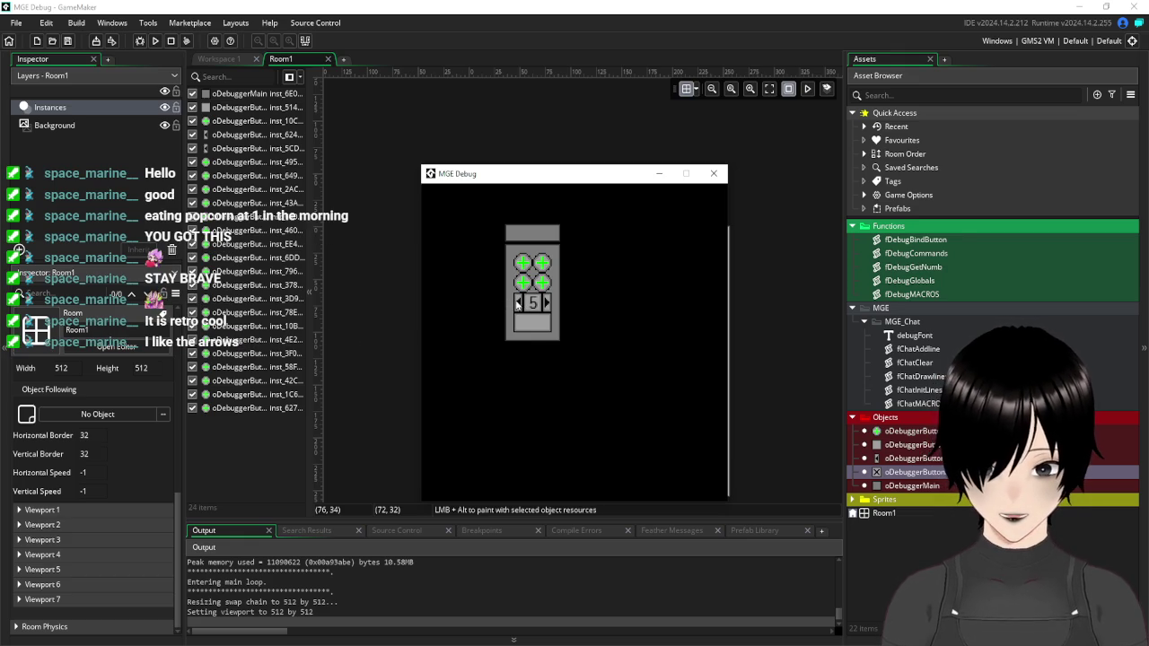
click(517, 306)
click(518, 305)
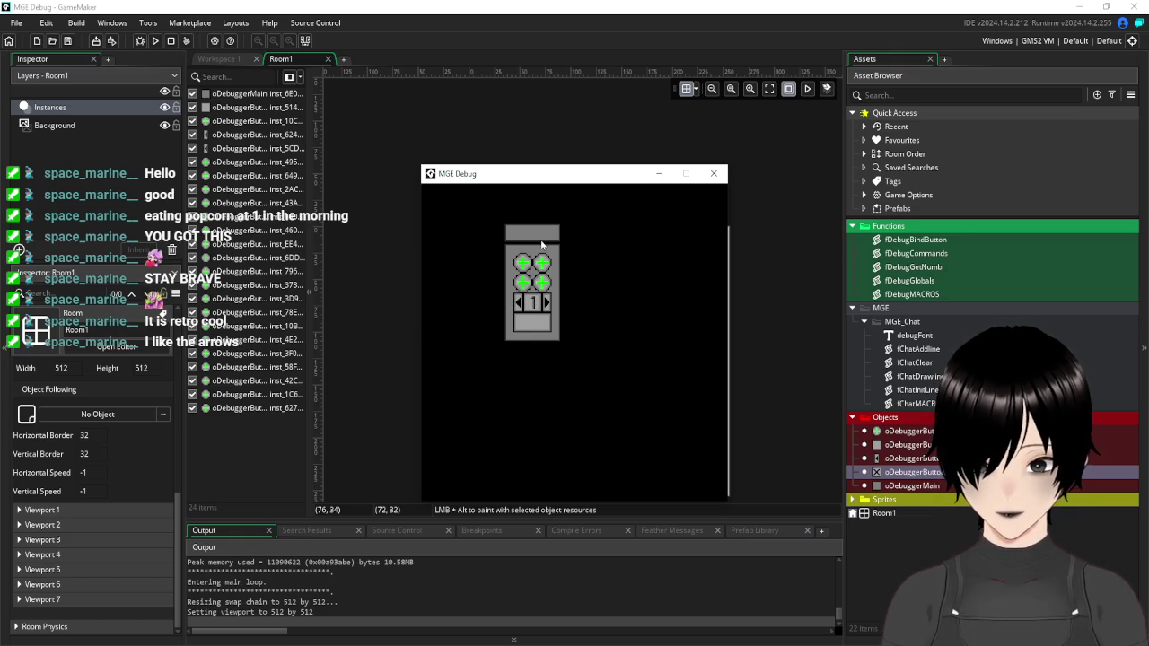
mouse_move(522, 240)
mouse_down()
mouse_move(475, 241)
mouse_move(476, 218)
mouse_up()
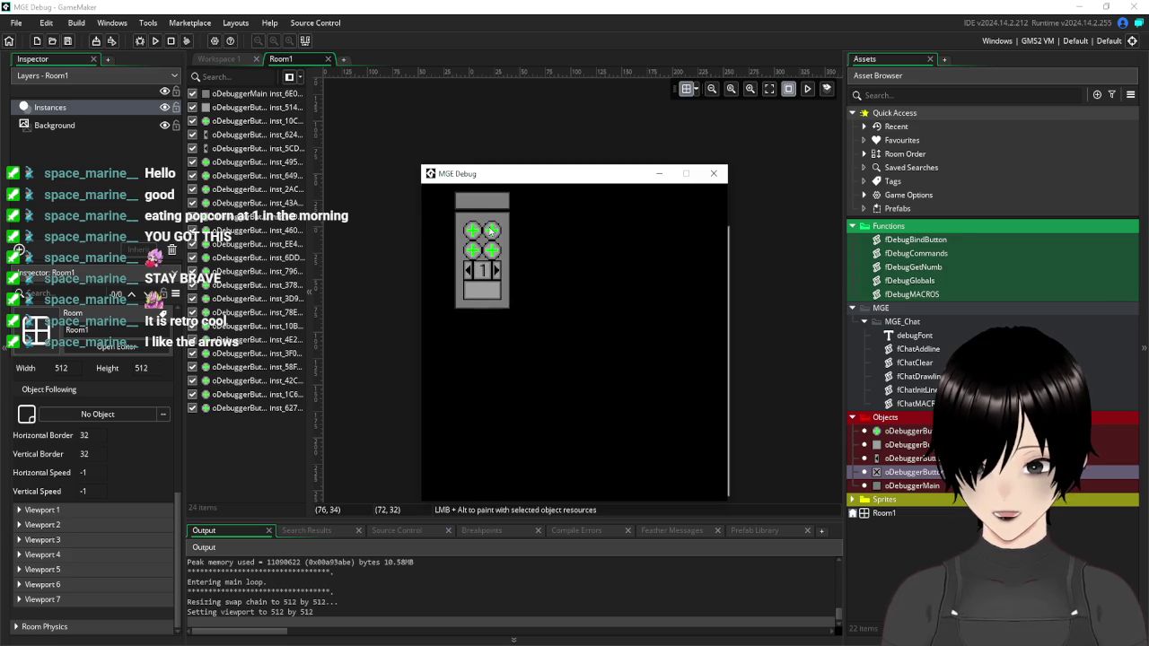
click(477, 301)
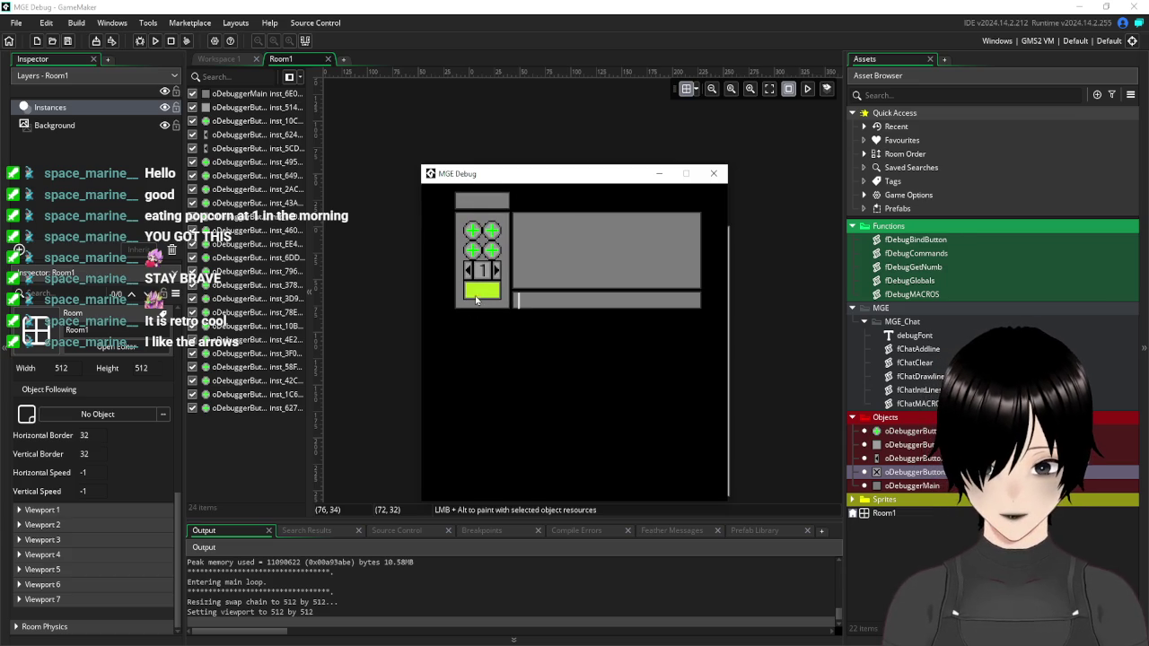
Run /help to list /clear and /global, run /clear to empty the chat, then collapse it.
text(/help)
key(Return)
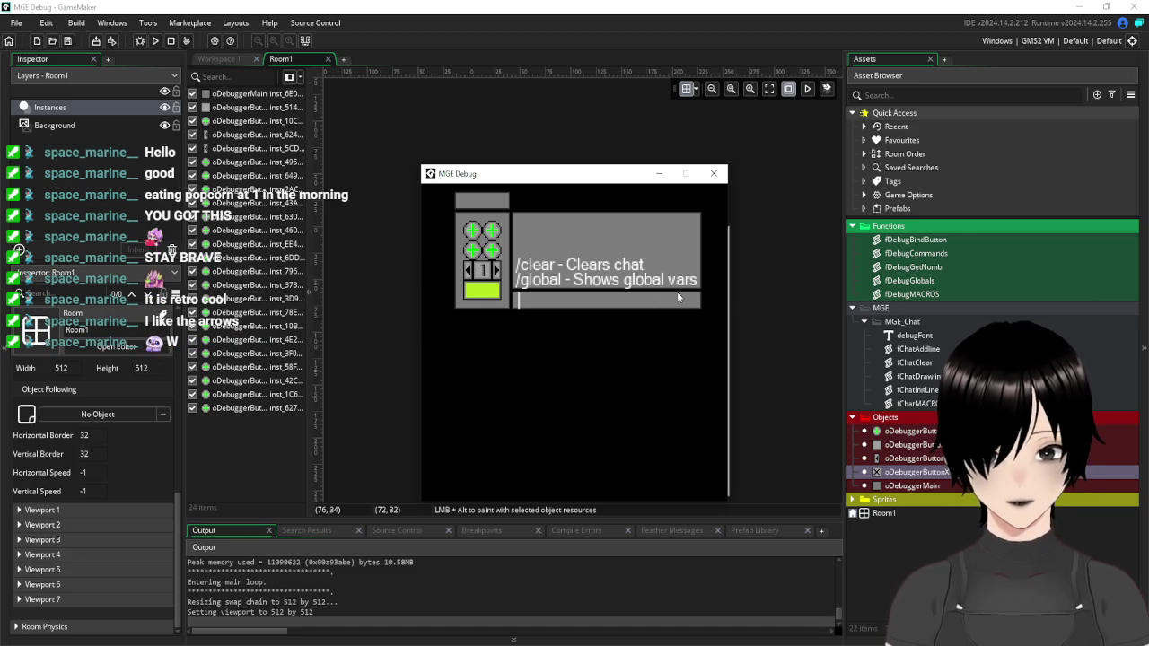
text(/clear)
key(Return)
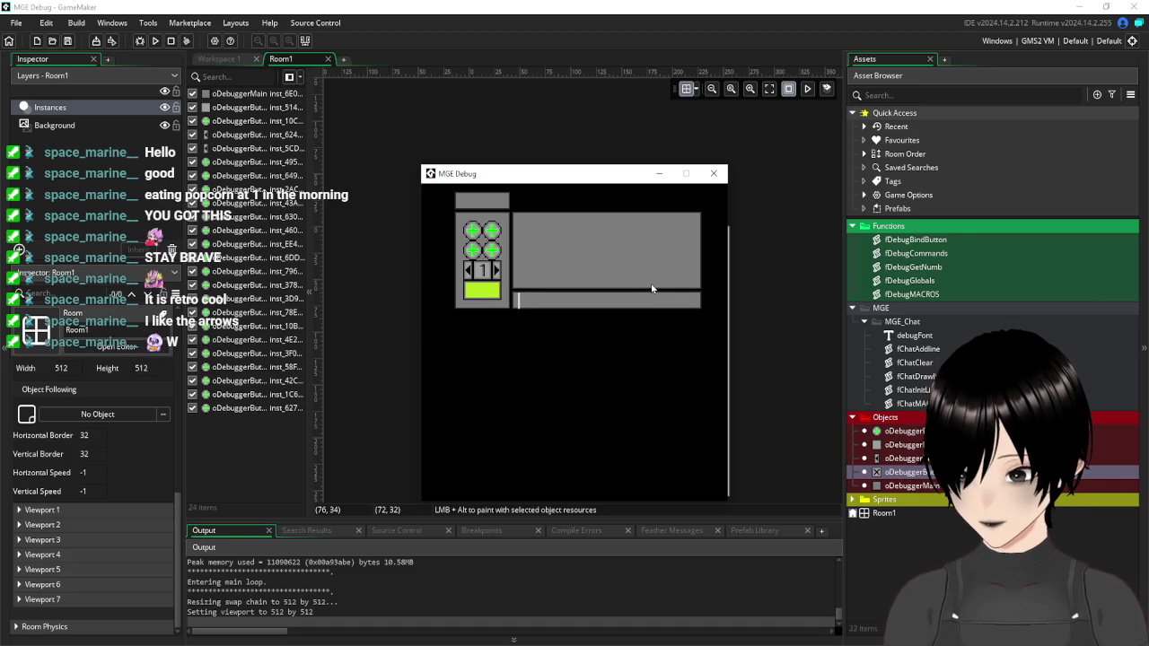
click(485, 294)
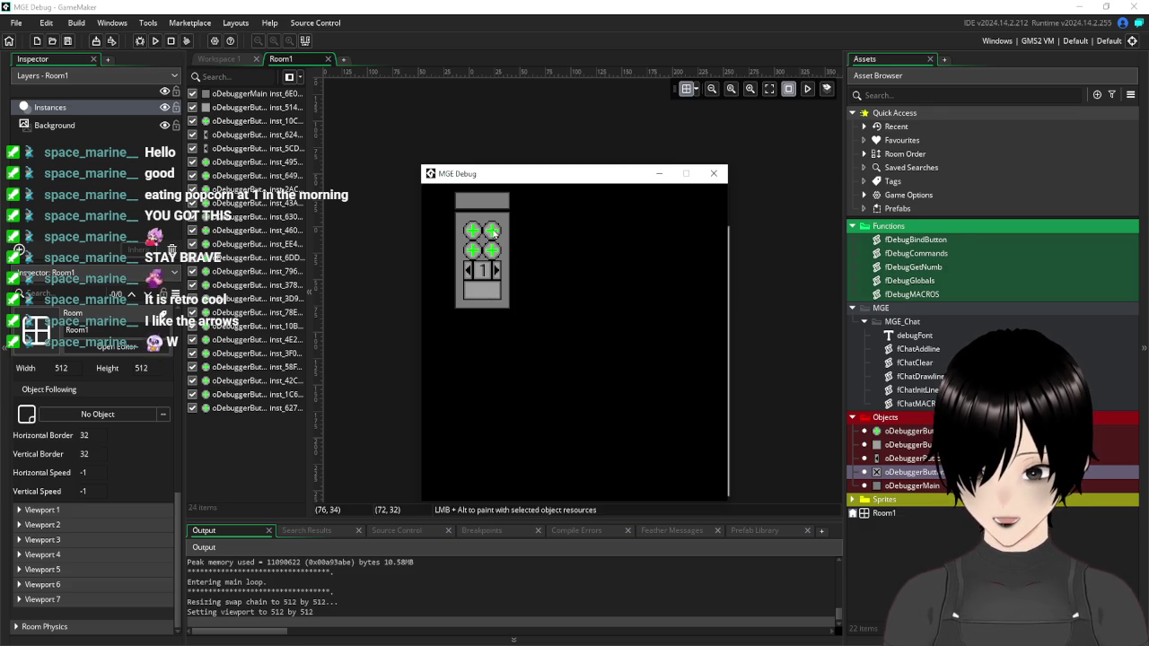
Set a debug slot to watch the mousex variable.
click(492, 231)
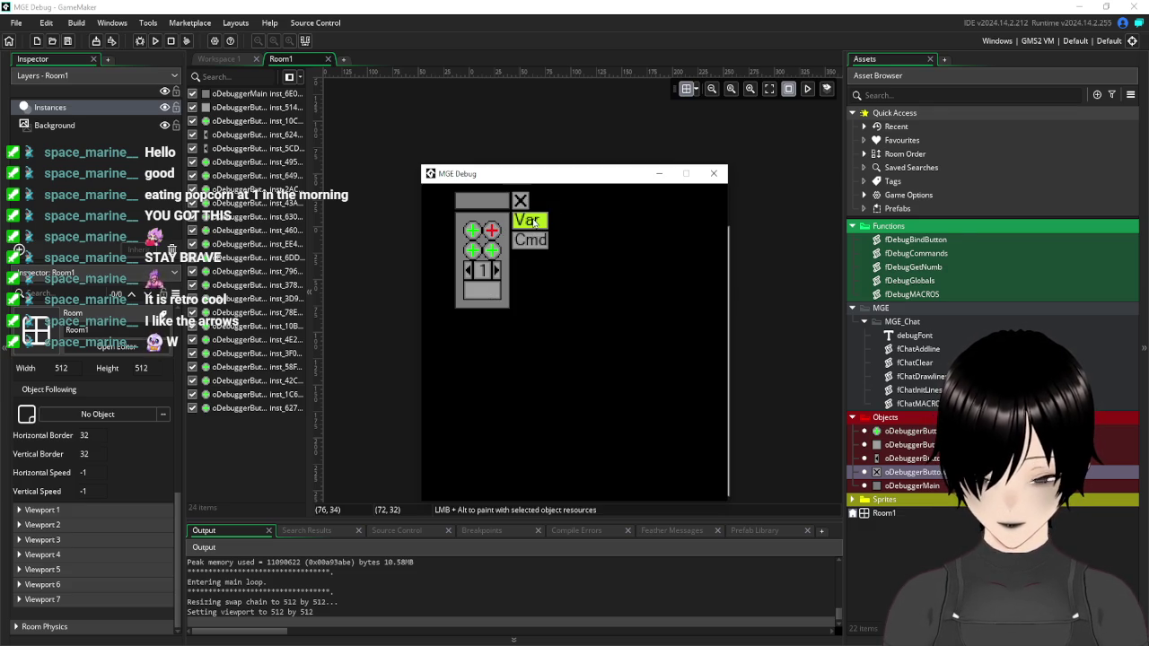
click(533, 222)
text(mouse)
key(Return)
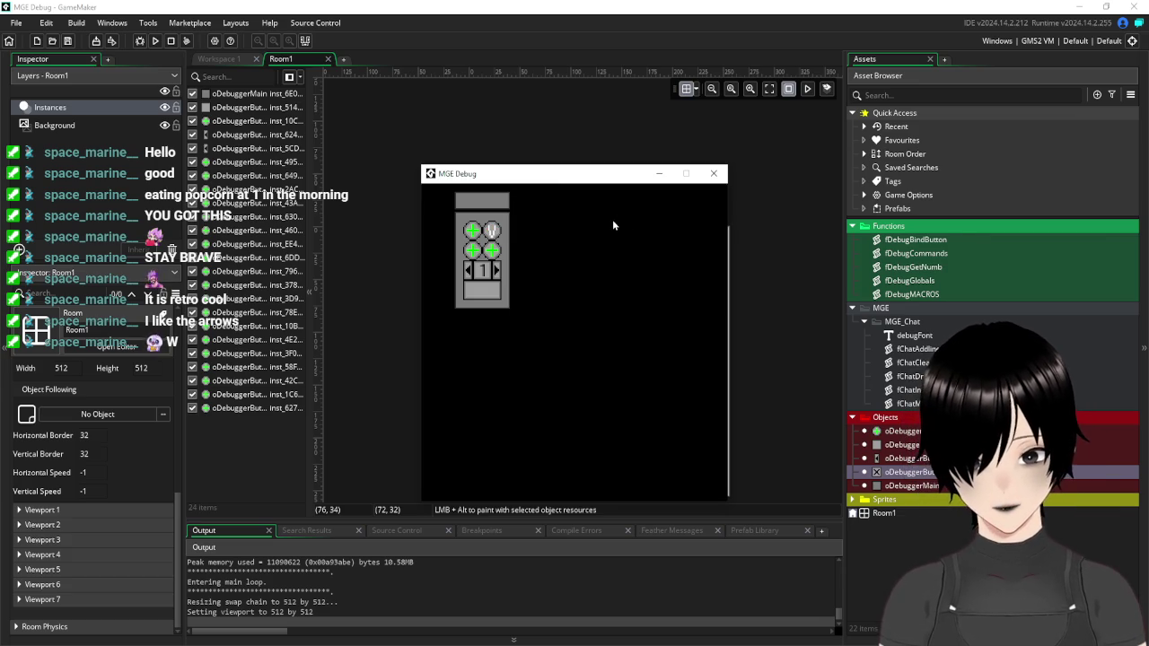
Add mousey as a second watched variable, show the live read-outs, and shift the panel slightly.
click(473, 232)
click(533, 224)
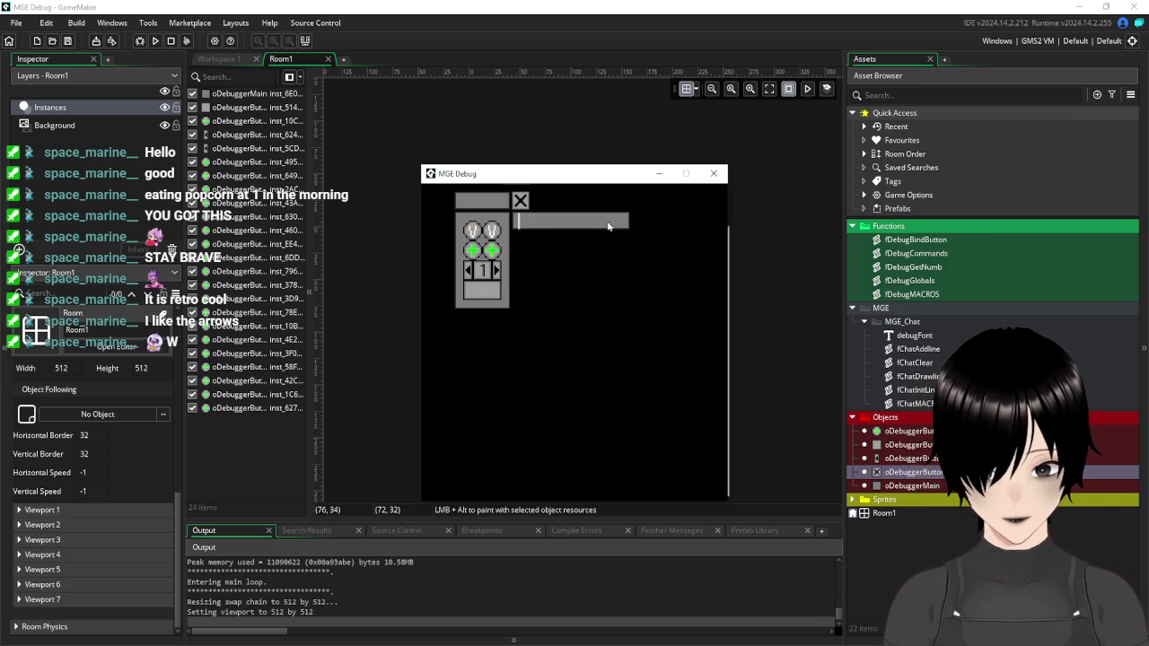
text(mousey)
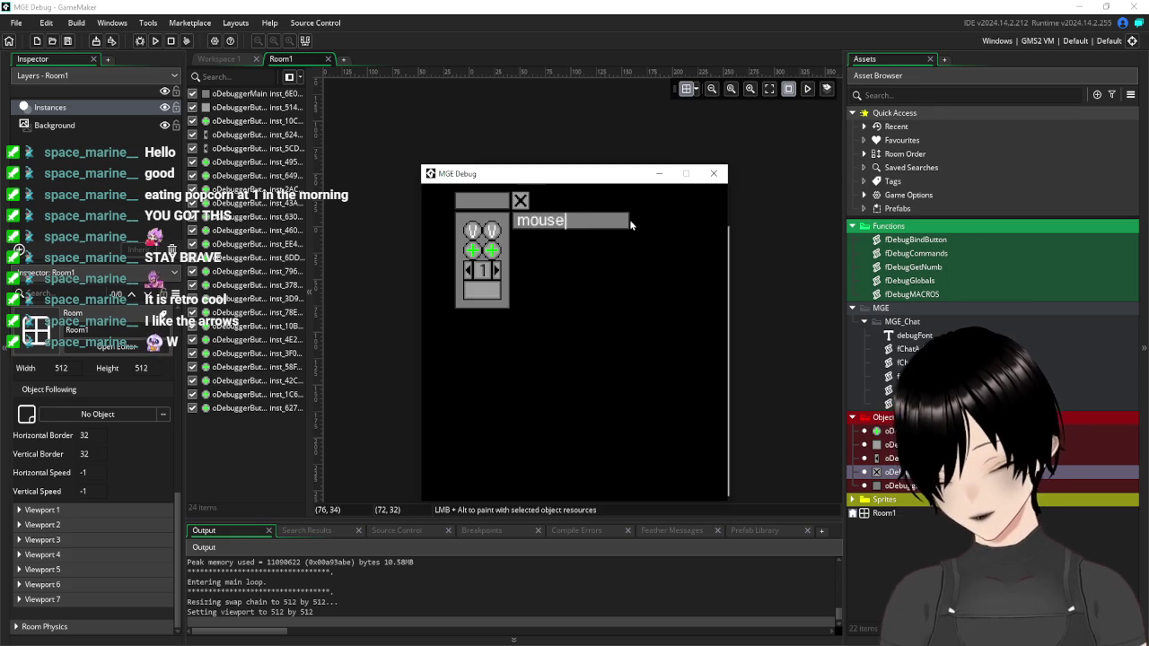
key(Return)
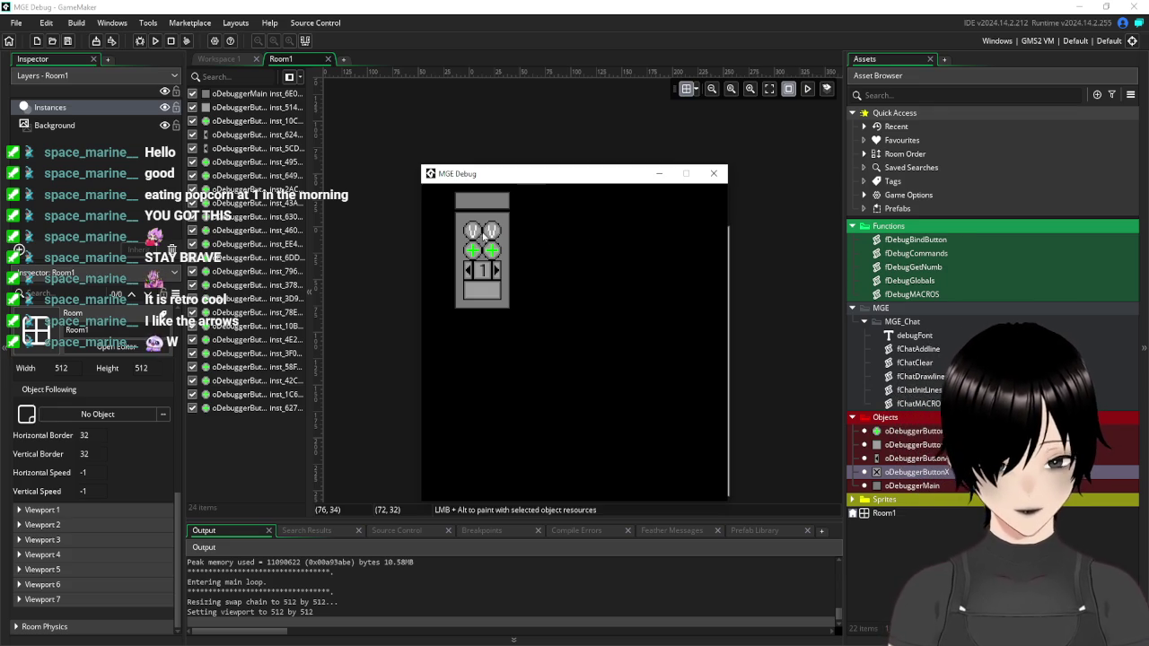
click(501, 238)
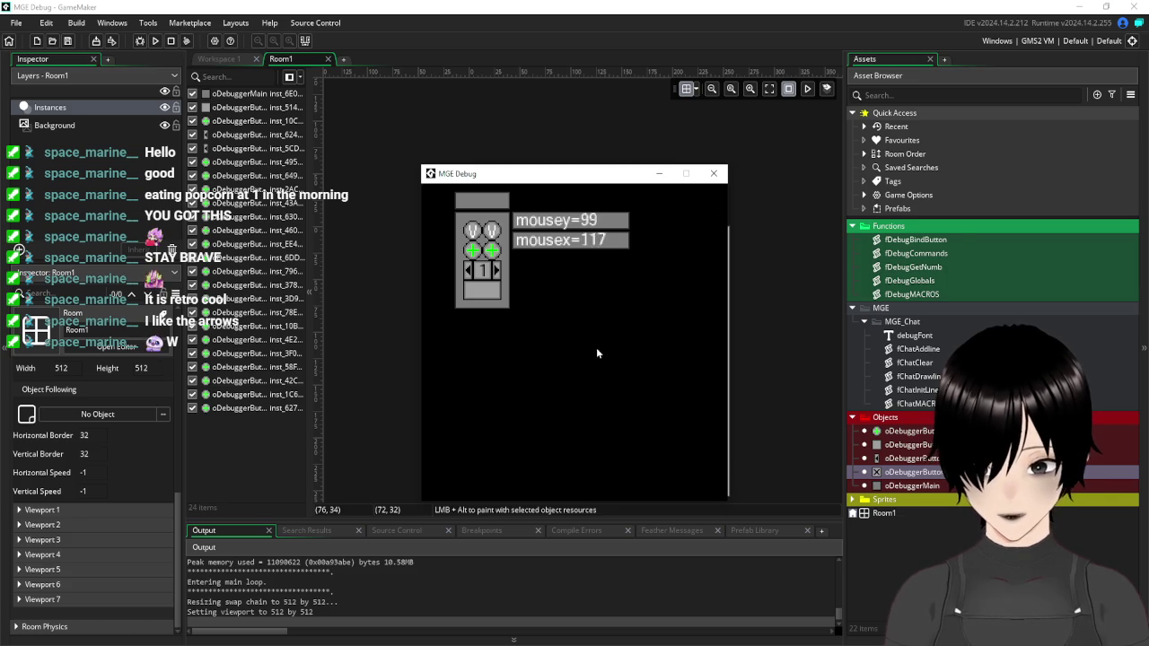
mouse_move(482, 205)
mouse_down()
mouse_move(584, 264)
mouse_move(497, 203)
mouse_move(555, 297)
mouse_move(502, 228)
mouse_move(479, 218)
mouse_up()
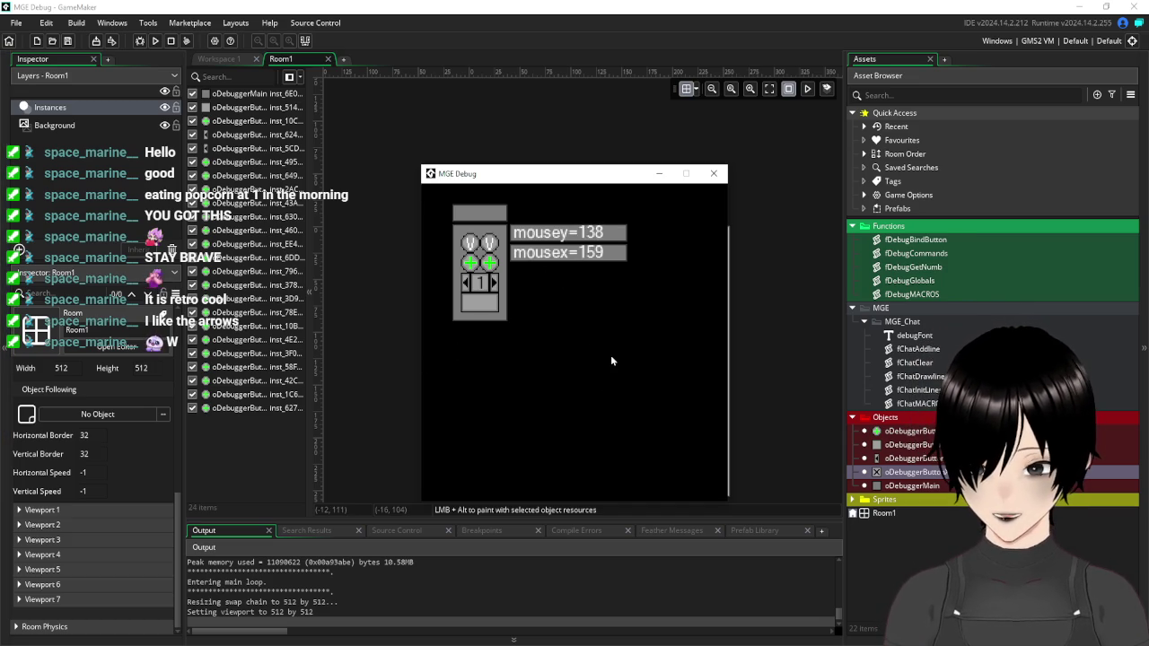
click(494, 283)
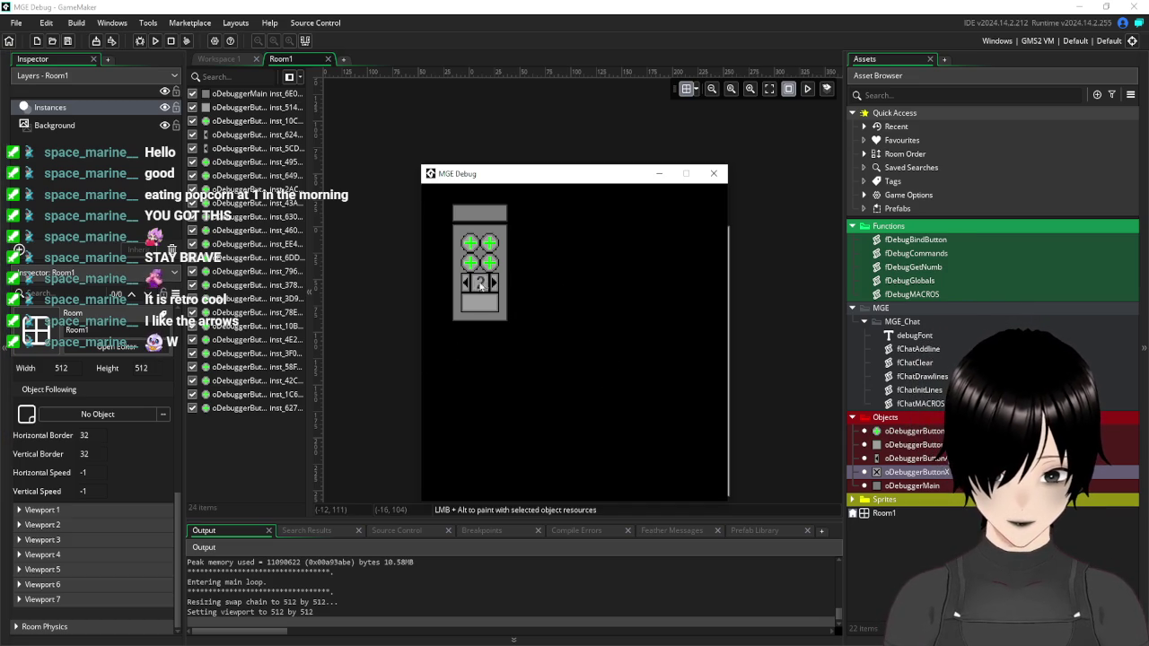
click(466, 284)
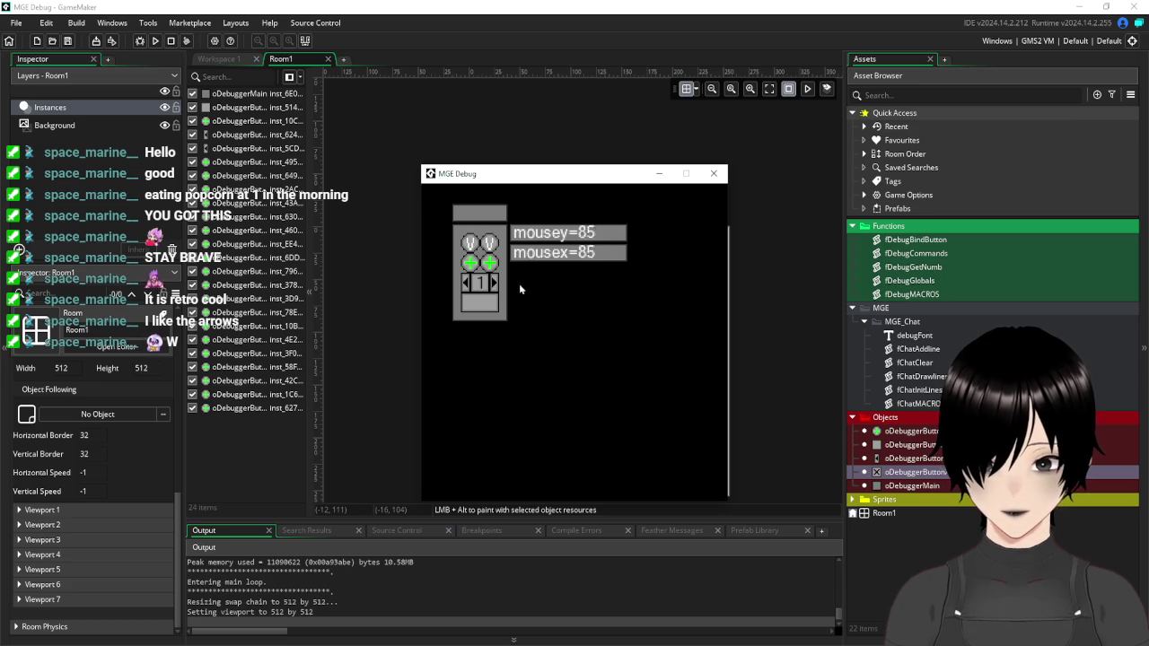
click(493, 283)
click(493, 284)
click(493, 284)
click(493, 284)
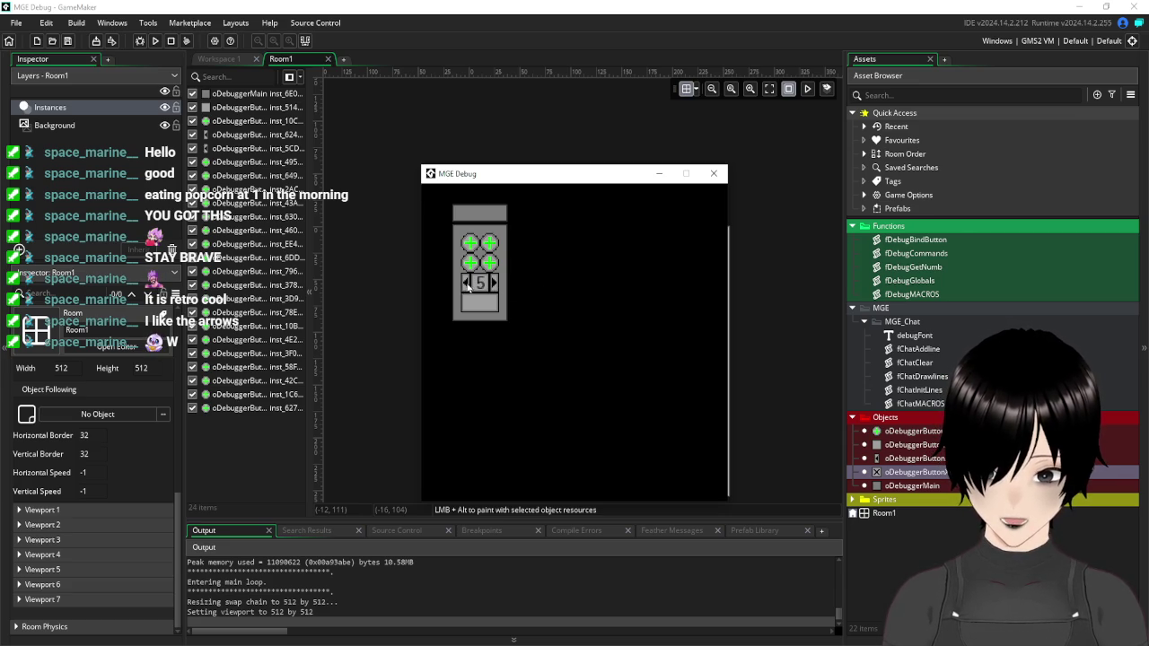
click(465, 284)
click(465, 284)
click(465, 284)
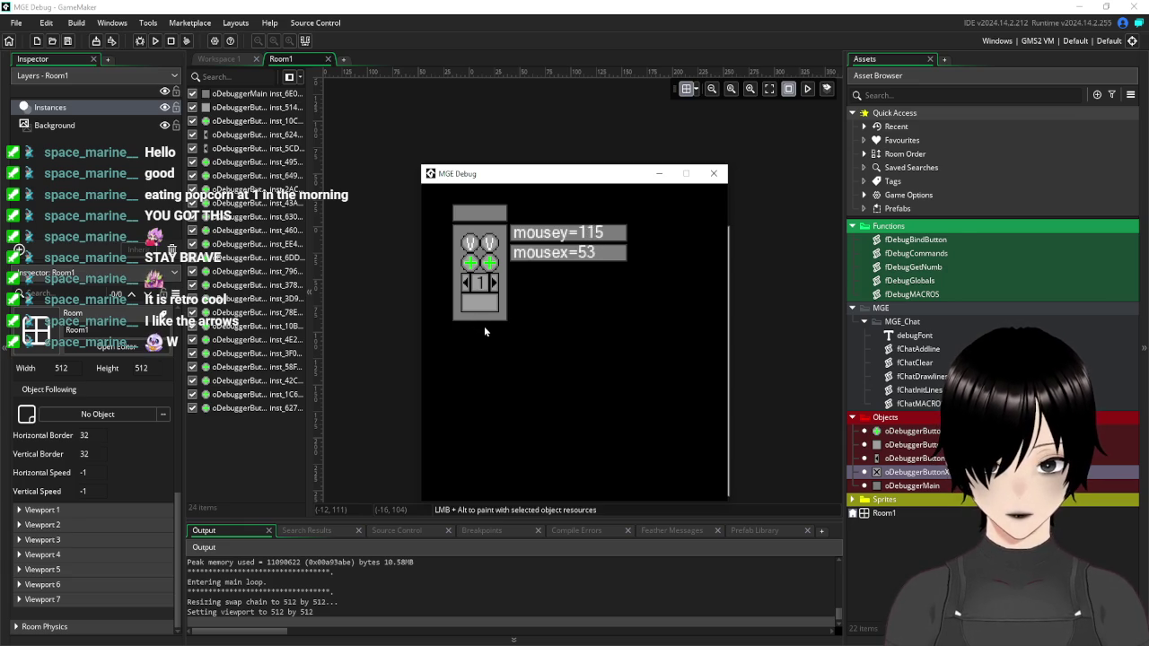
click(494, 283)
click(493, 284)
click(465, 284)
click(465, 283)
click(465, 283)
click(465, 284)
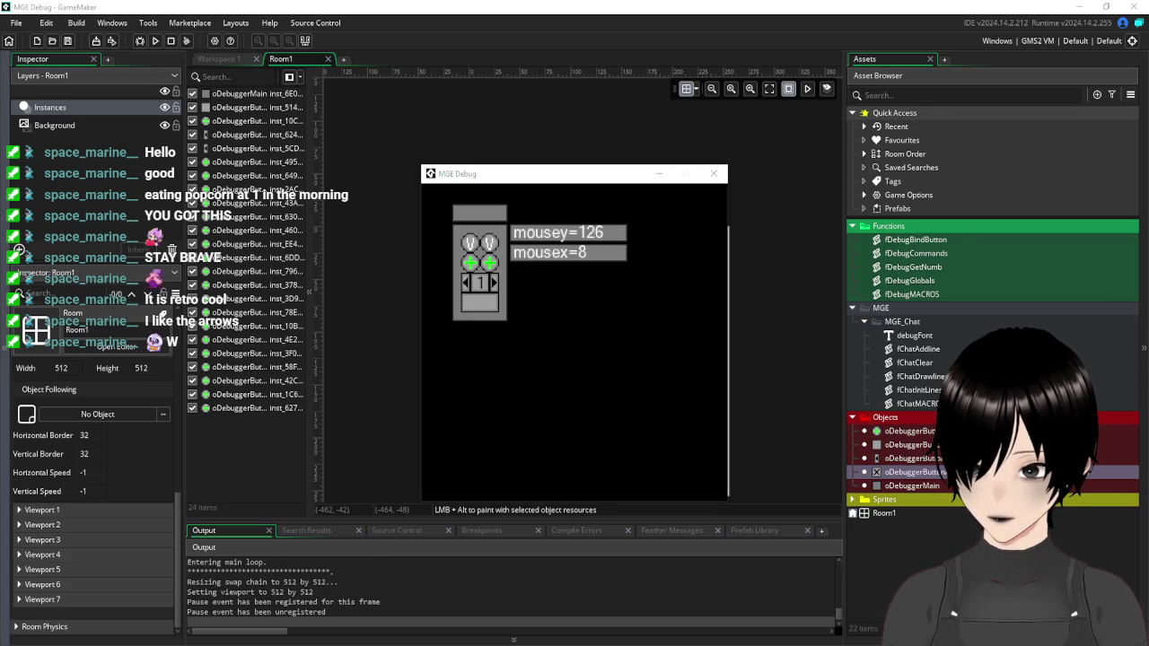
Refocus the game, move the debug panel up-left, and page it to 5 and back to 1.
click(567, 321)
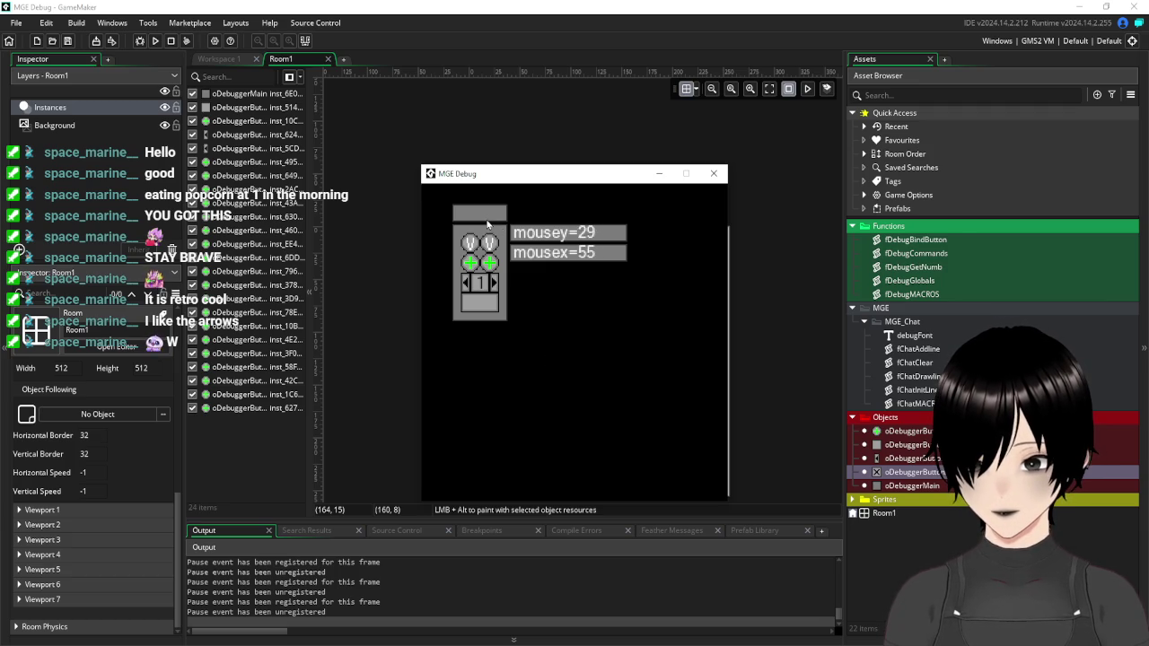
drag(473, 217, 450, 204)
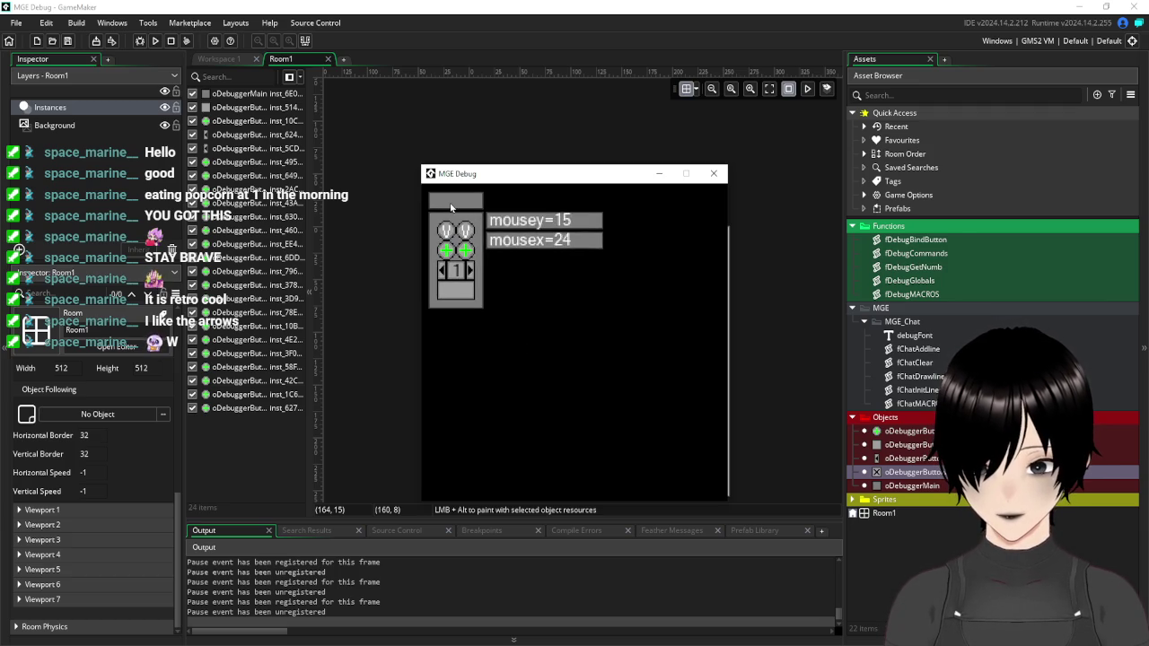
click(471, 270)
click(470, 270)
click(470, 269)
click(471, 270)
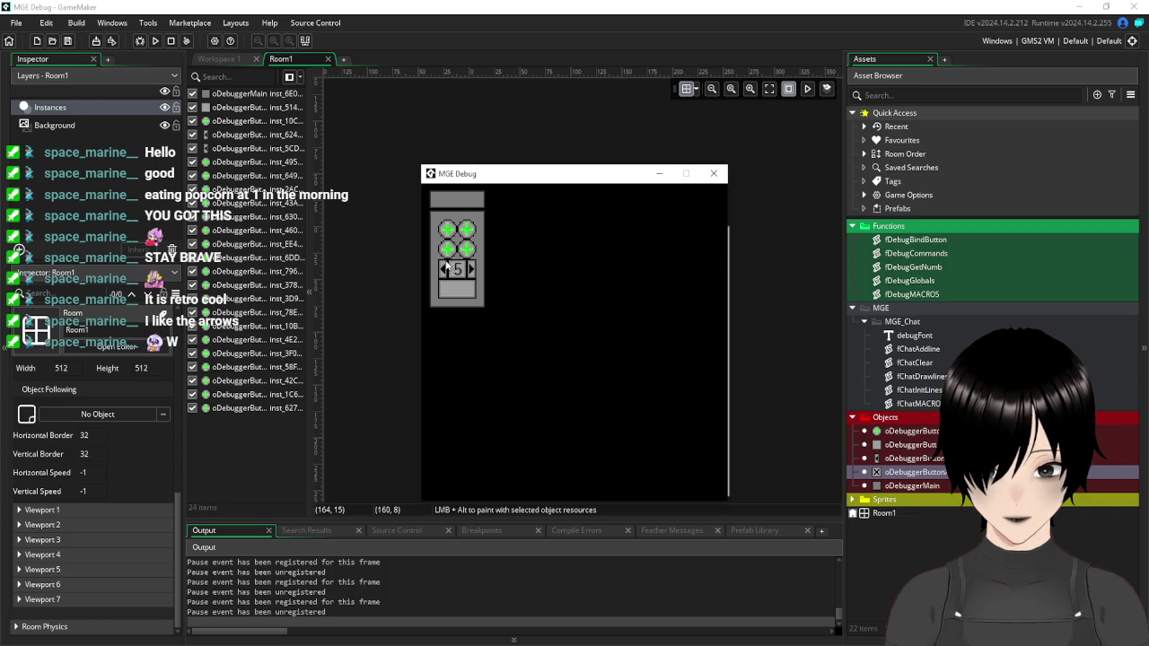
click(442, 269)
click(442, 269)
click(442, 269)
click(443, 270)
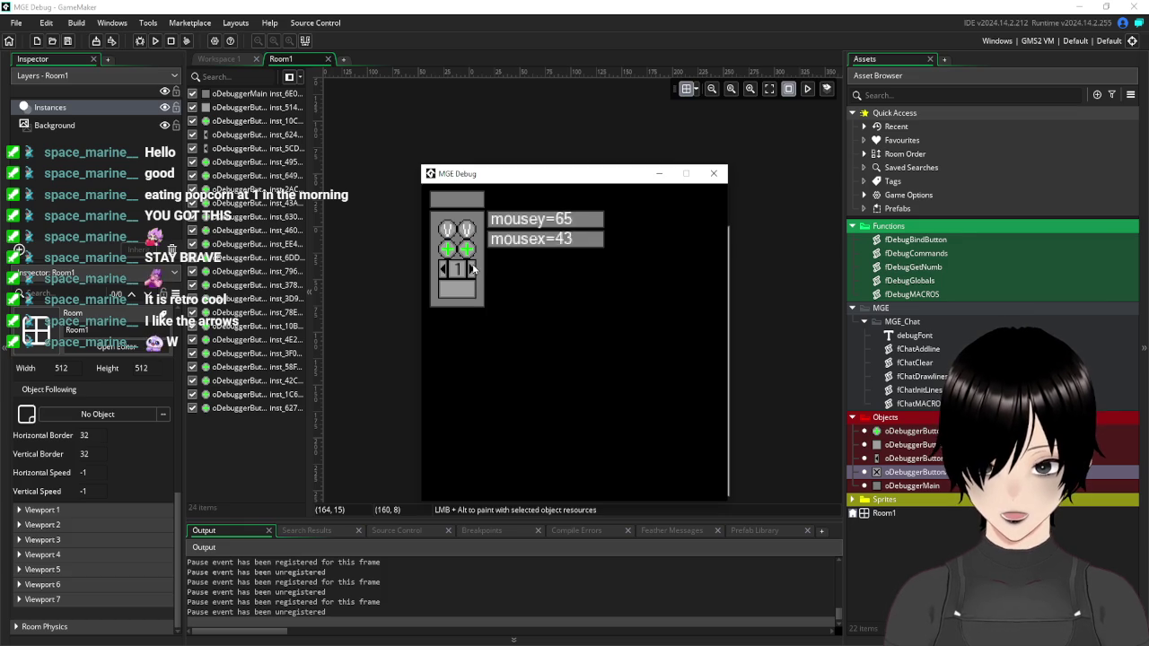
Page the panel to 2 and back to 1, then open the debug command input box.
click(472, 269)
click(472, 269)
click(442, 273)
click(441, 271)
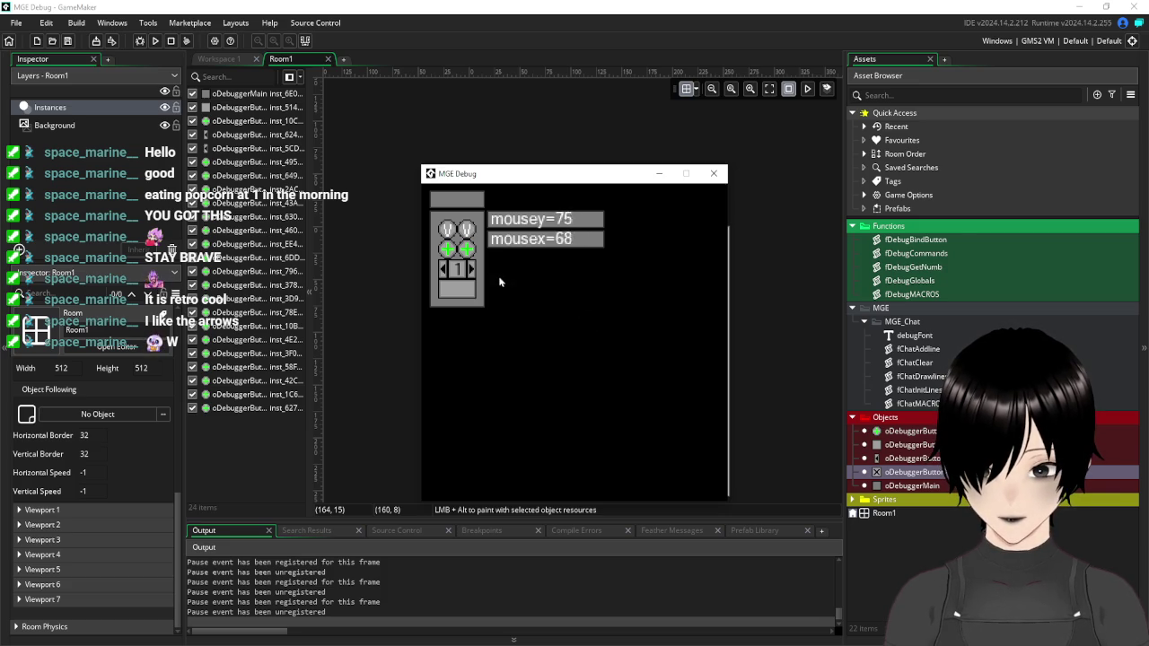
click(467, 290)
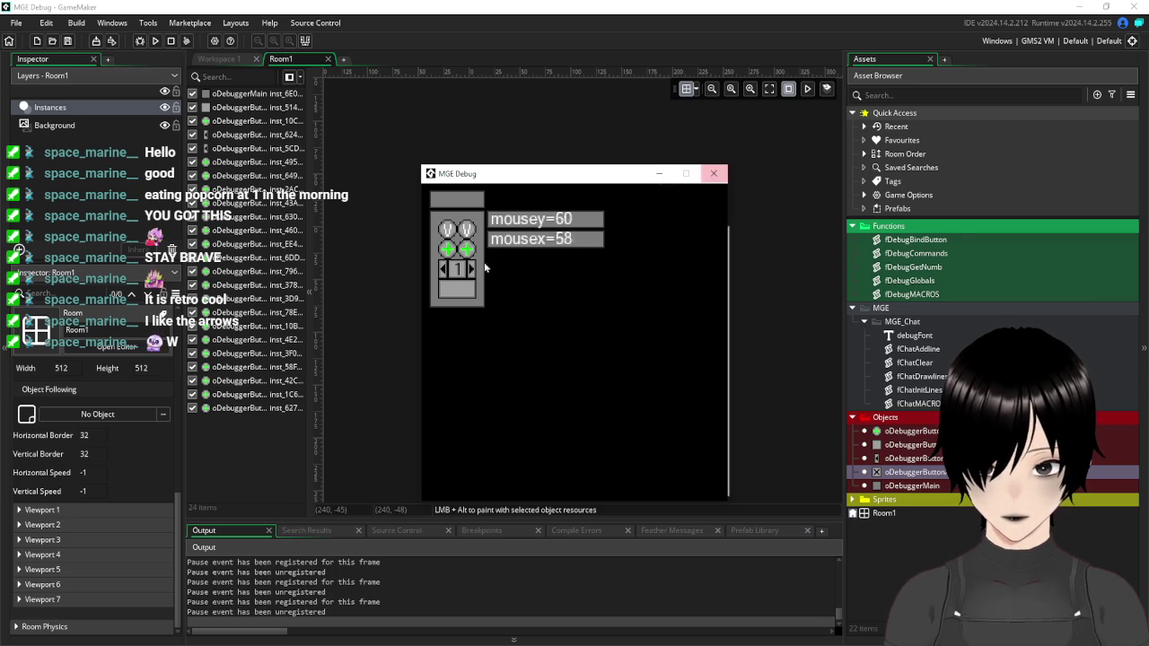
click(463, 298)
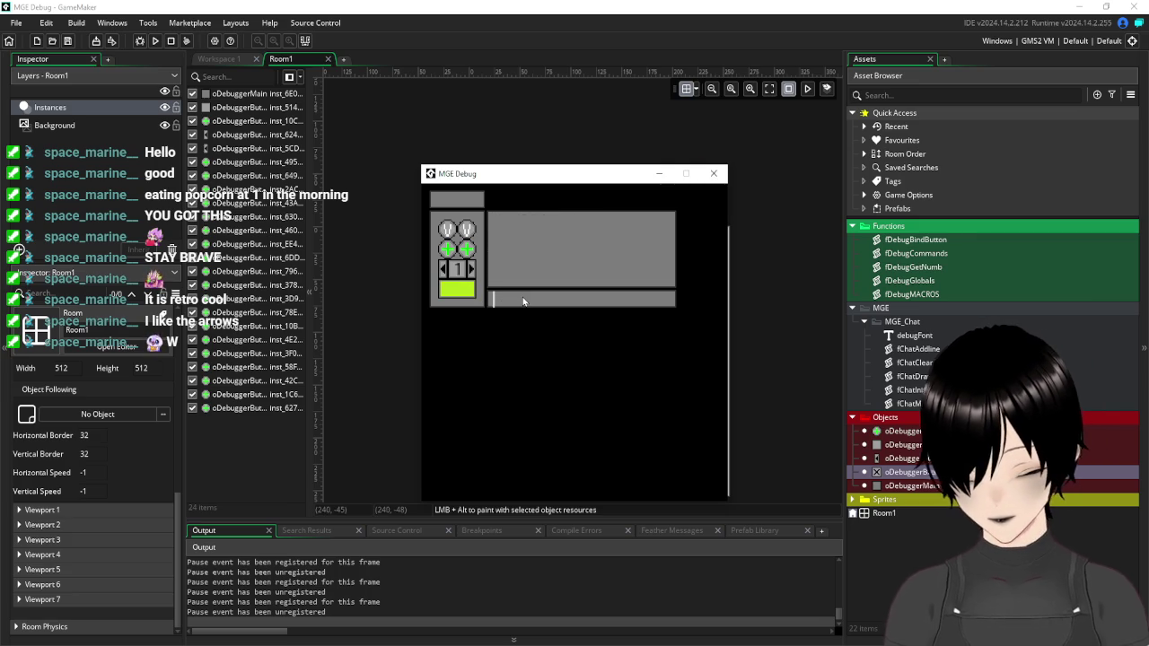
Run the globals command, close the global-variable list, and refocus the game window.
text(/globals)
key(Return)
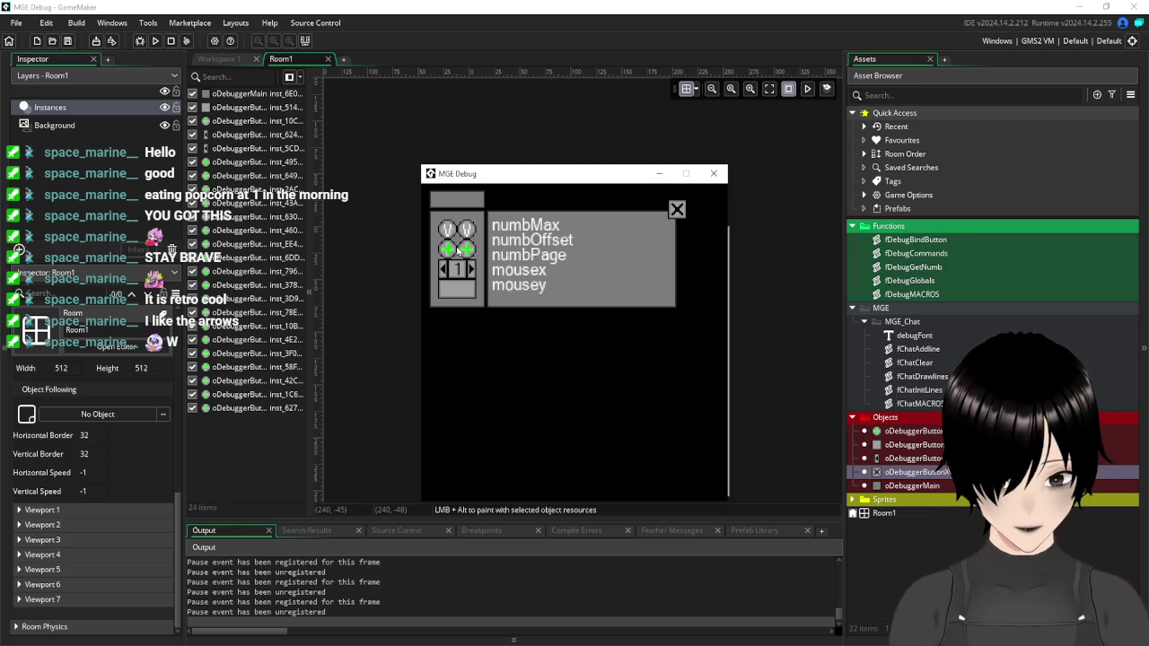
click(677, 209)
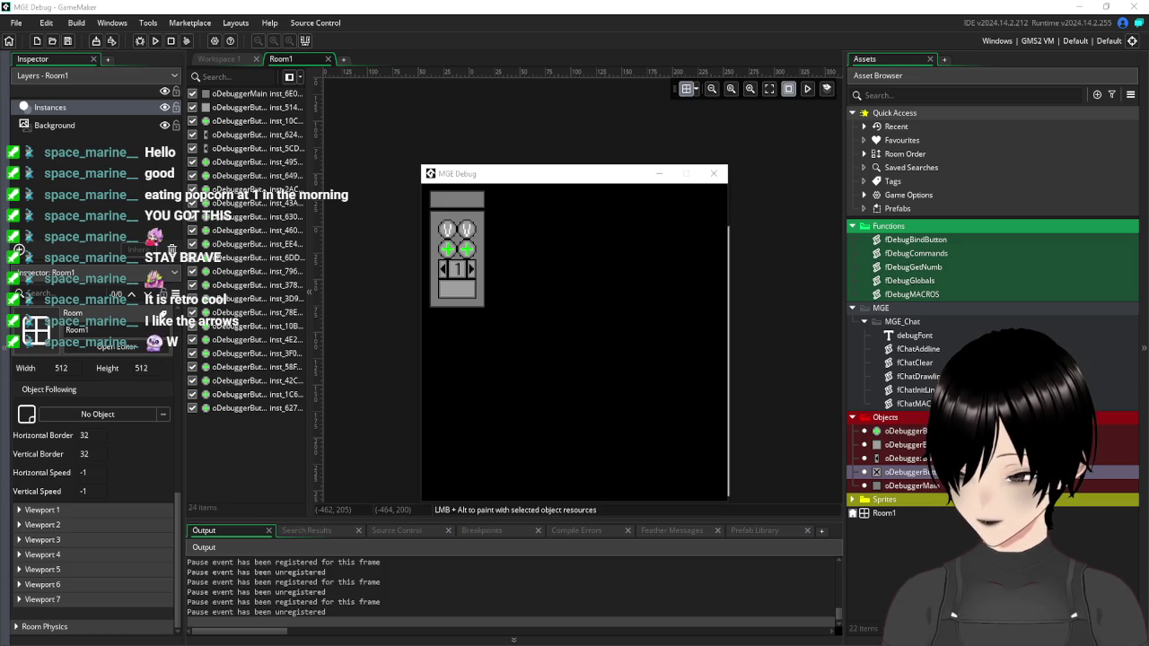
click(504, 350)
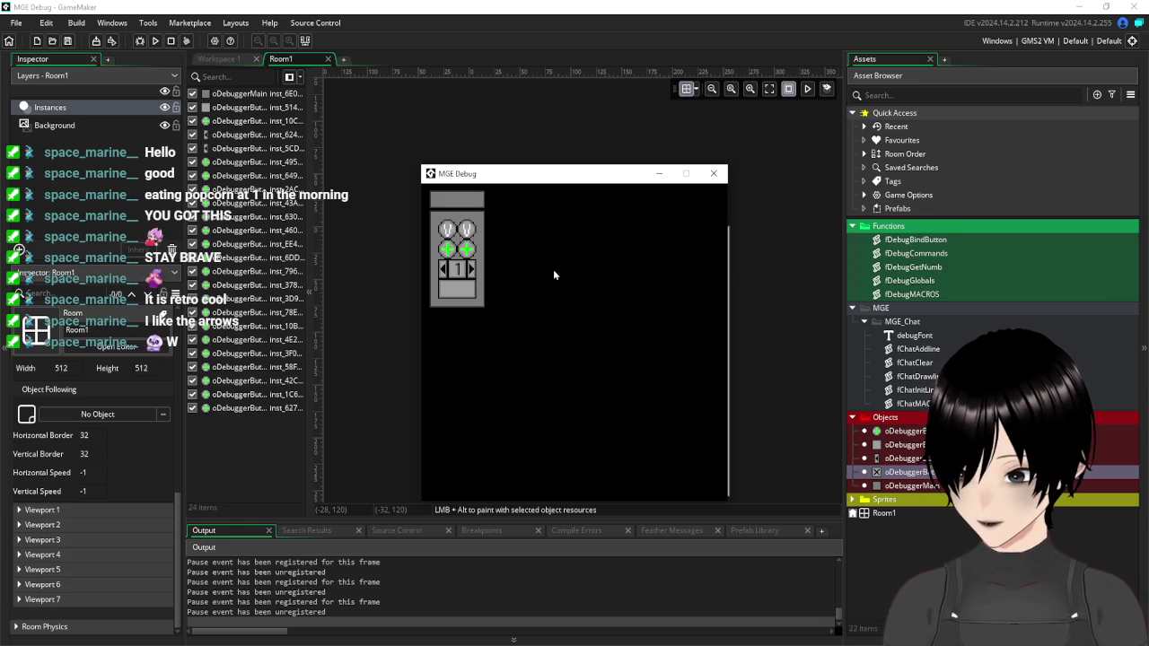
Page the debug panel to 5 and back to 1, drag it down, then close the game.
click(471, 269)
click(471, 268)
click(471, 268)
click(471, 269)
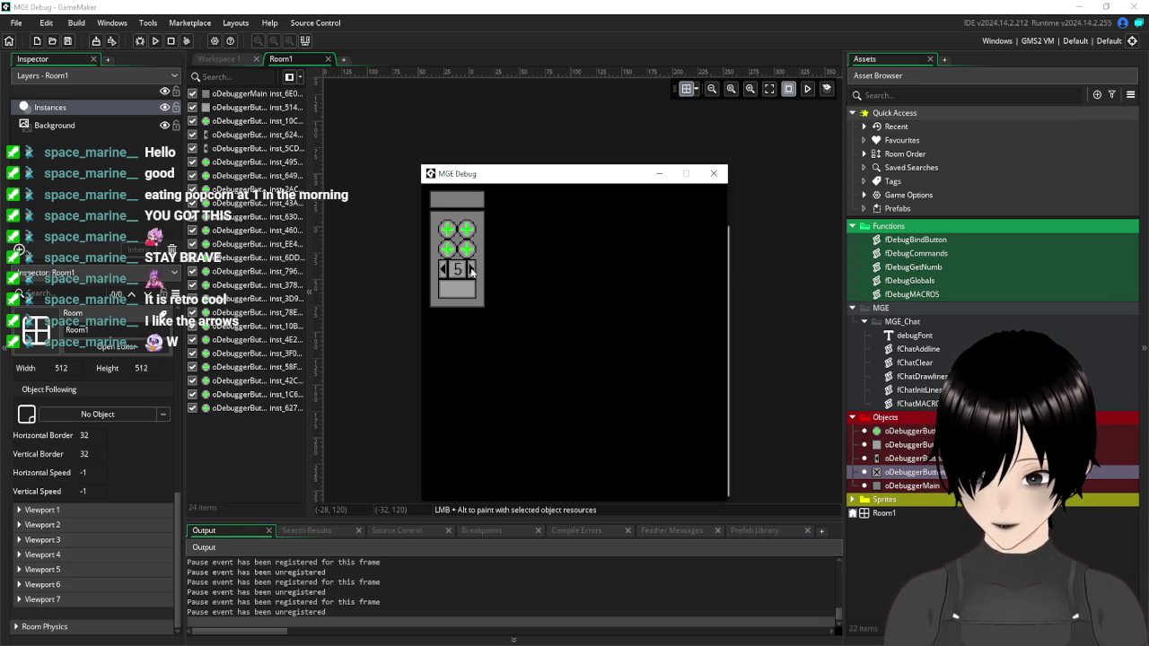
click(442, 269)
click(442, 269)
click(442, 269)
click(442, 269)
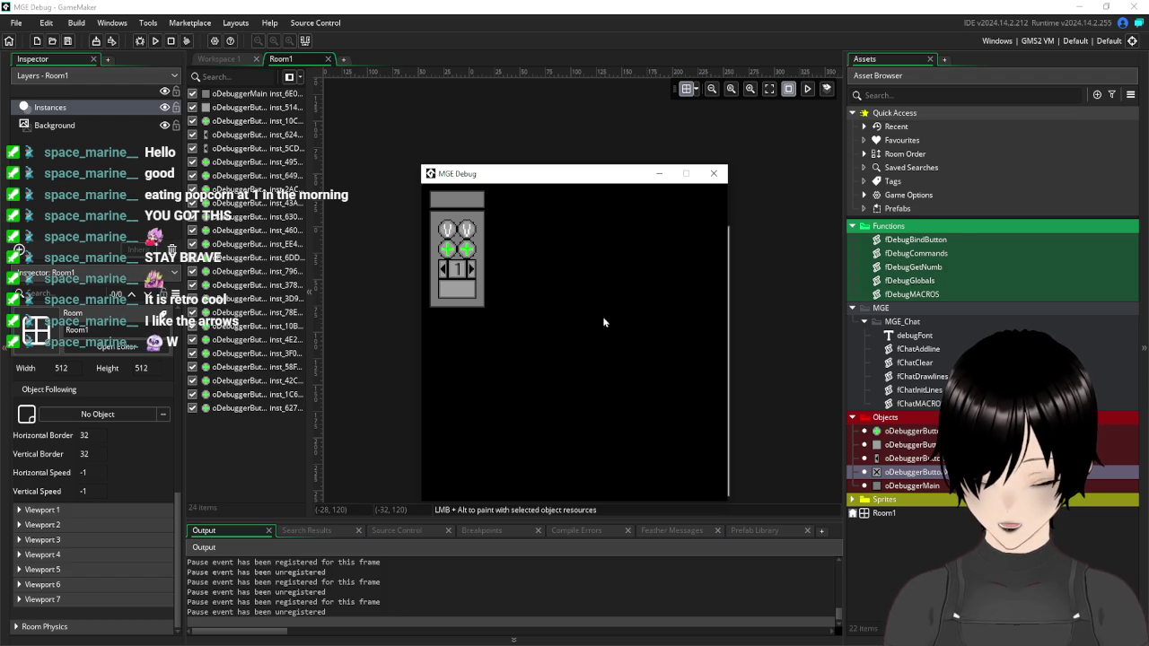
mouse_move(443, 204)
mouse_down()
mouse_move(468, 205)
mouse_move(403, 140)
mouse_move(537, 284)
mouse_up()
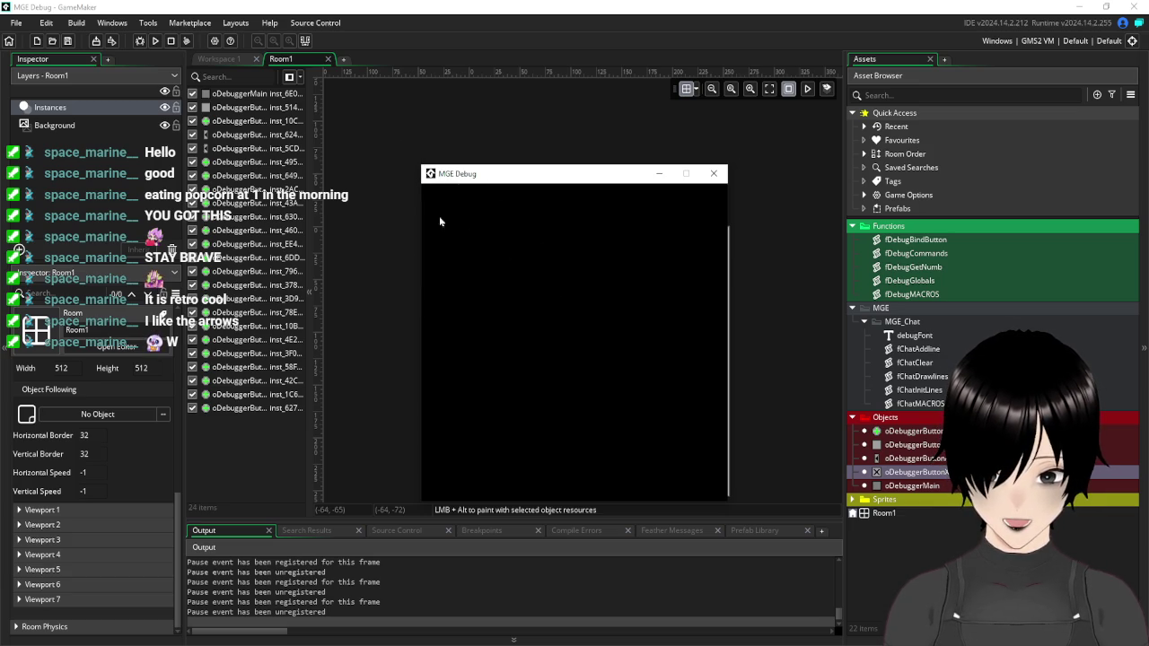
click(714, 173)
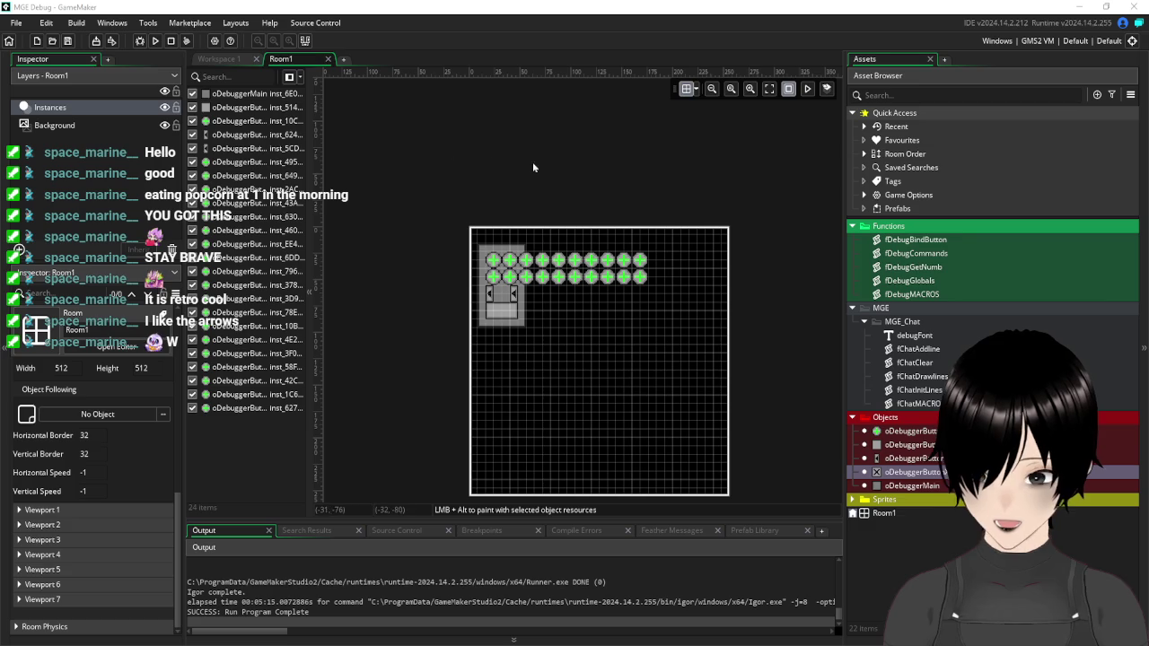
In Workspace 1, add a Step event to oDebuggerMain and place the cursor after line 8.
click(210, 59)
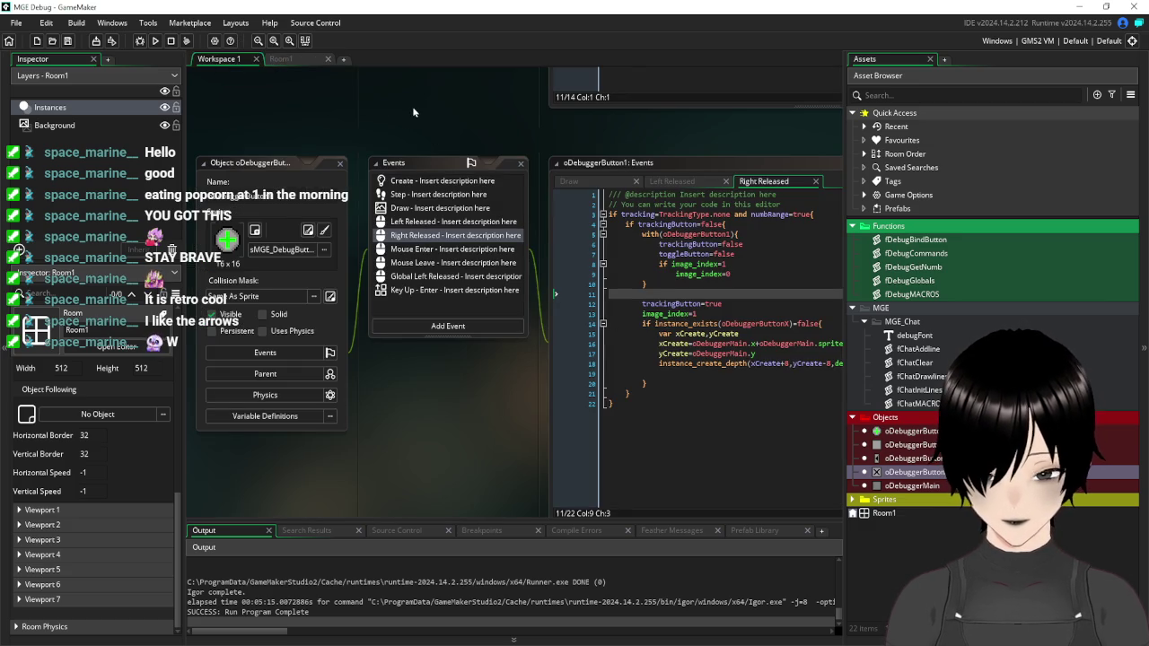
mouse_move(410, 124)
mouse_down()
mouse_move(388, 371)
mouse_move(411, 447)
mouse_up()
mouse_move(438, 324)
mouse_down()
mouse_move(441, 378)
mouse_move(475, 416)
mouse_up()
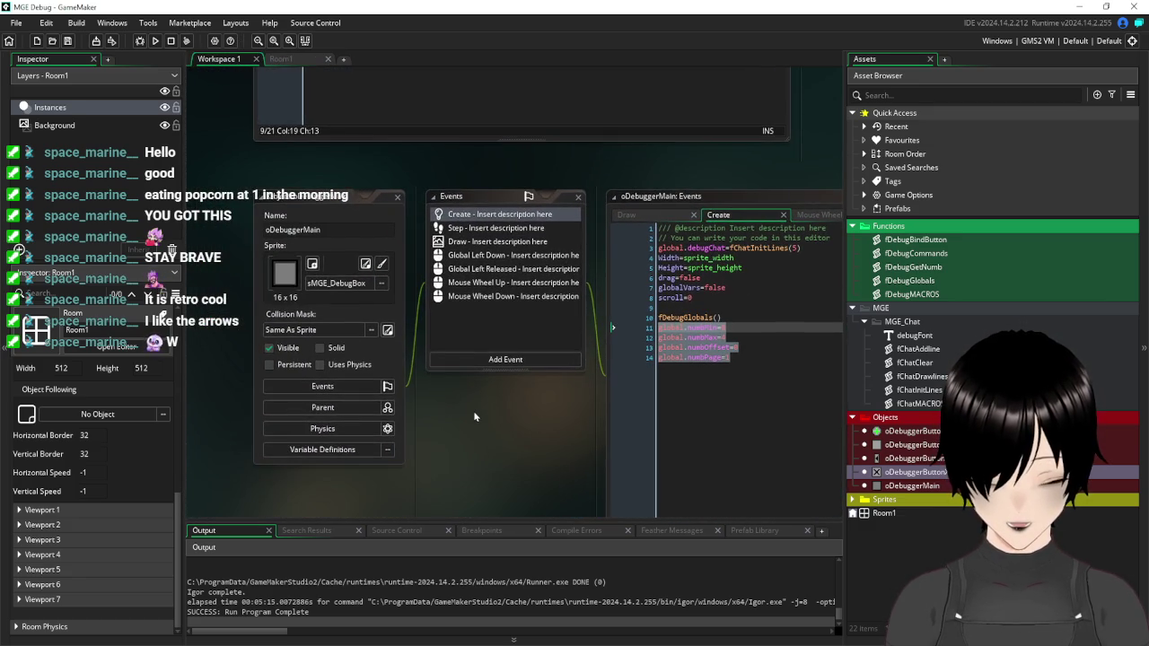
click(481, 362)
mouse_move(523, 418)
click(567, 413)
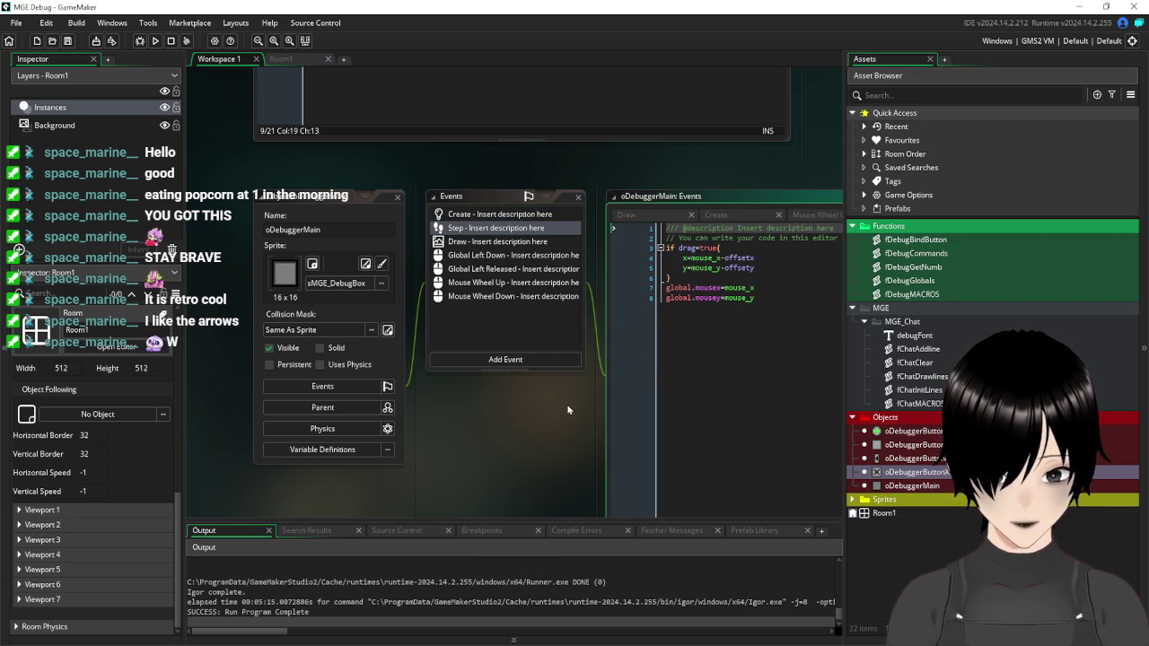
drag(568, 411, 370, 421)
click(608, 309)
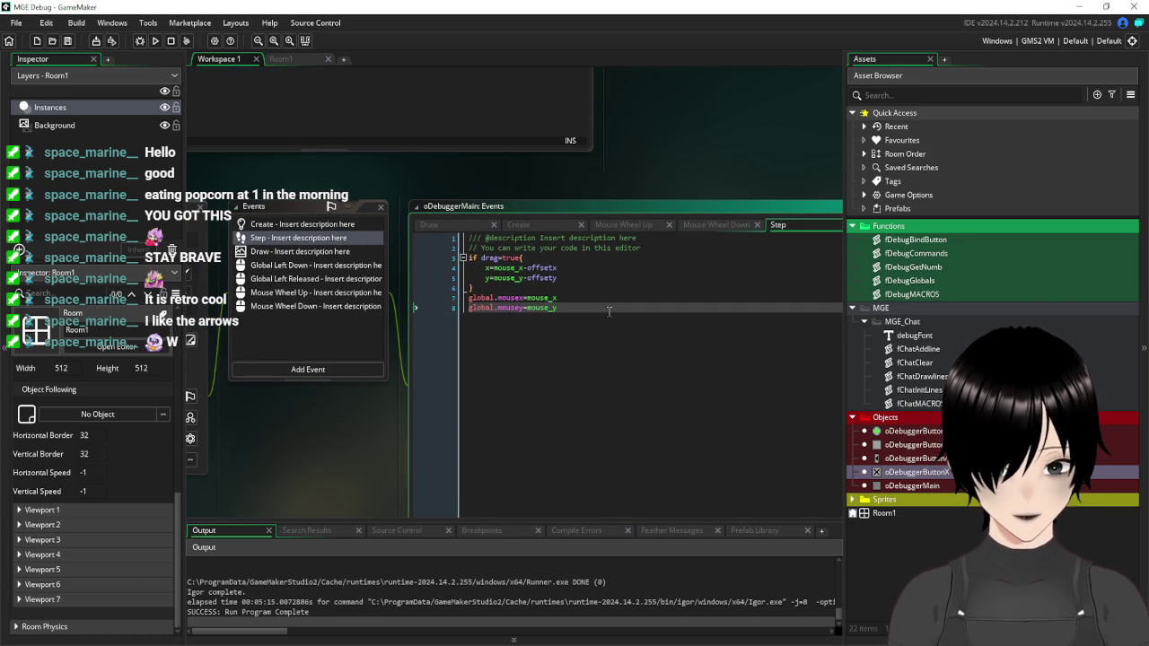
Add an empty if drag=false { } block after line 8.
key(Return)
text(if x)
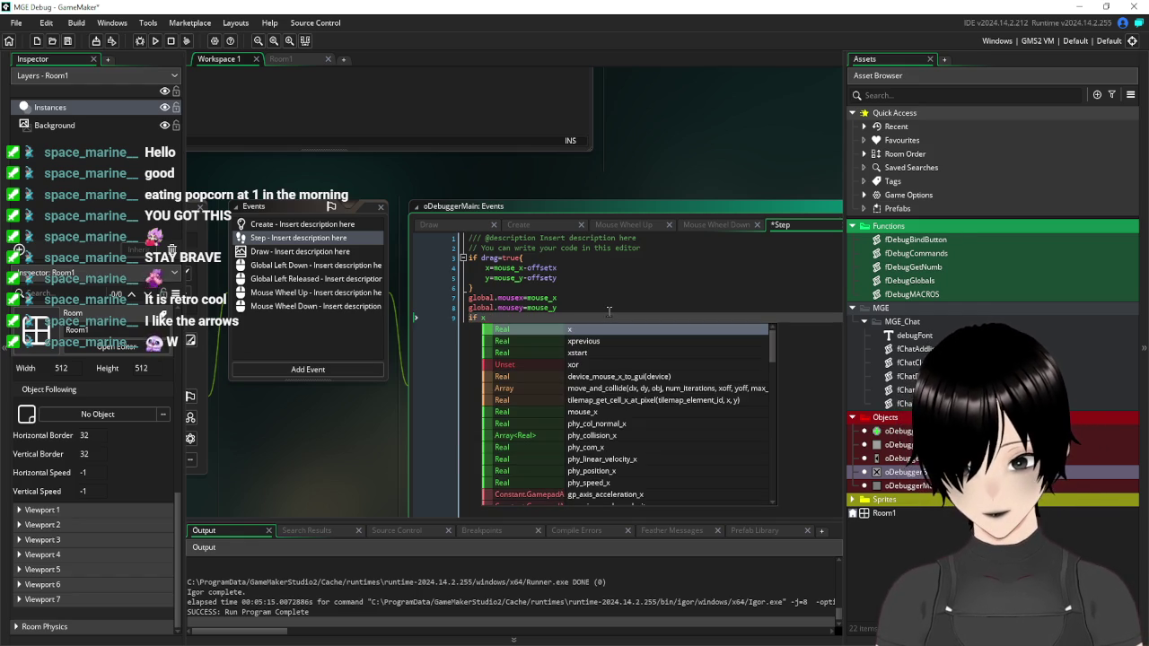
key(BackSpace)
text(r)
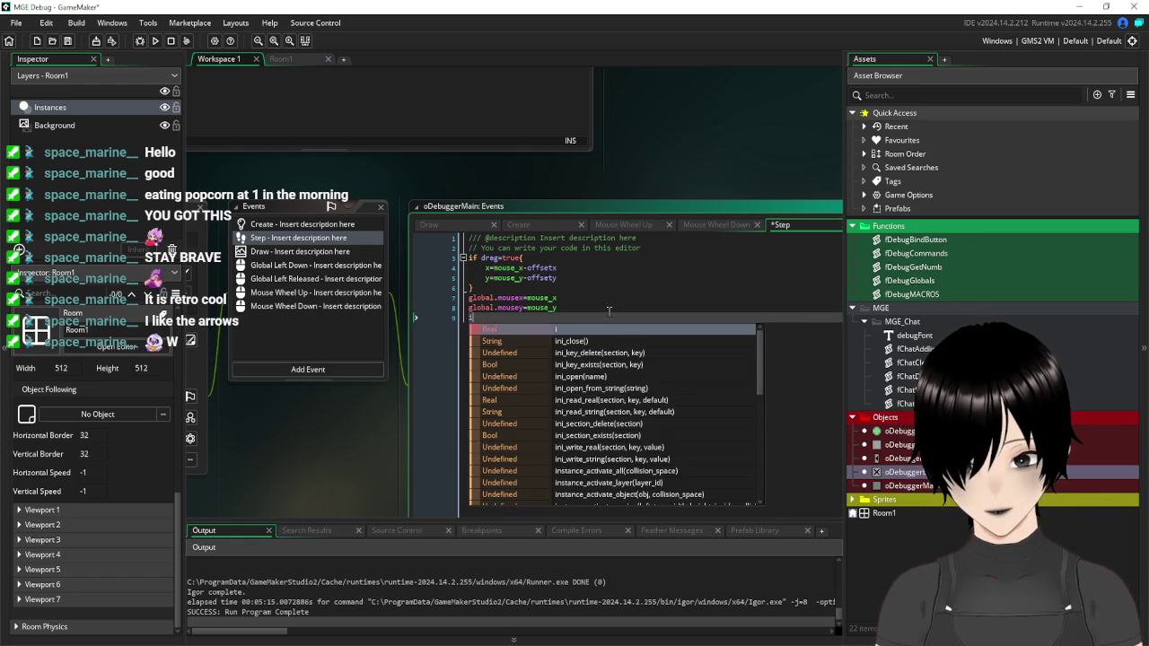
key(BackSpace)
text(drag=false)
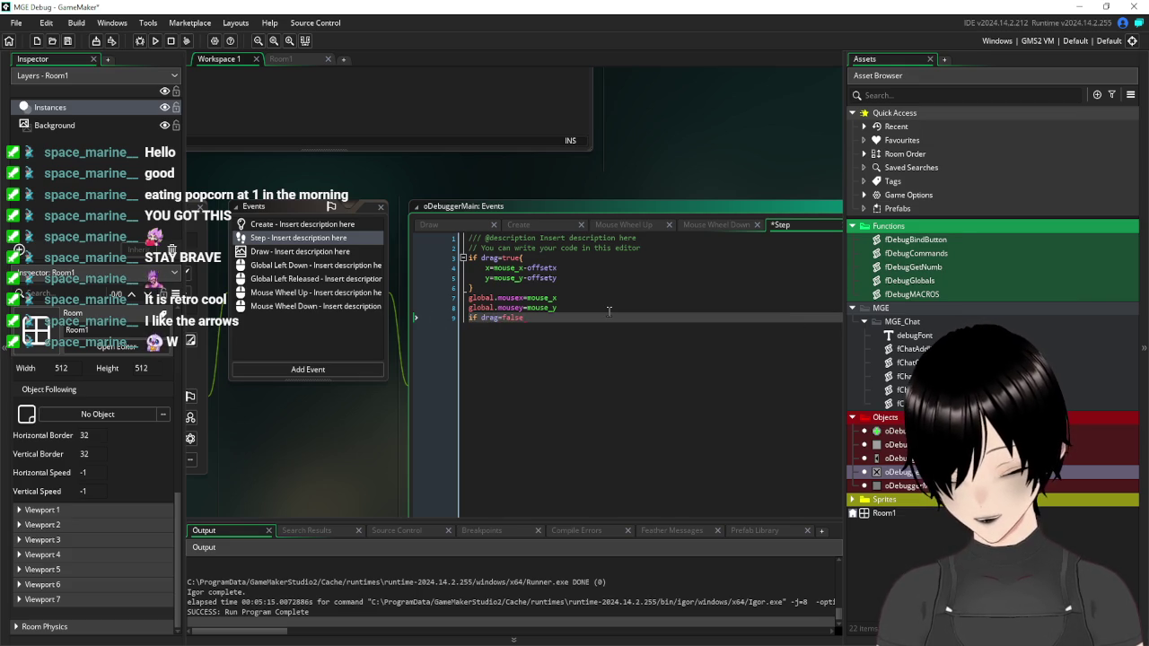
text({)
key(Return)
key(Return)
key(Return)
text(})
key(Up)
key(Up)
key(Up)
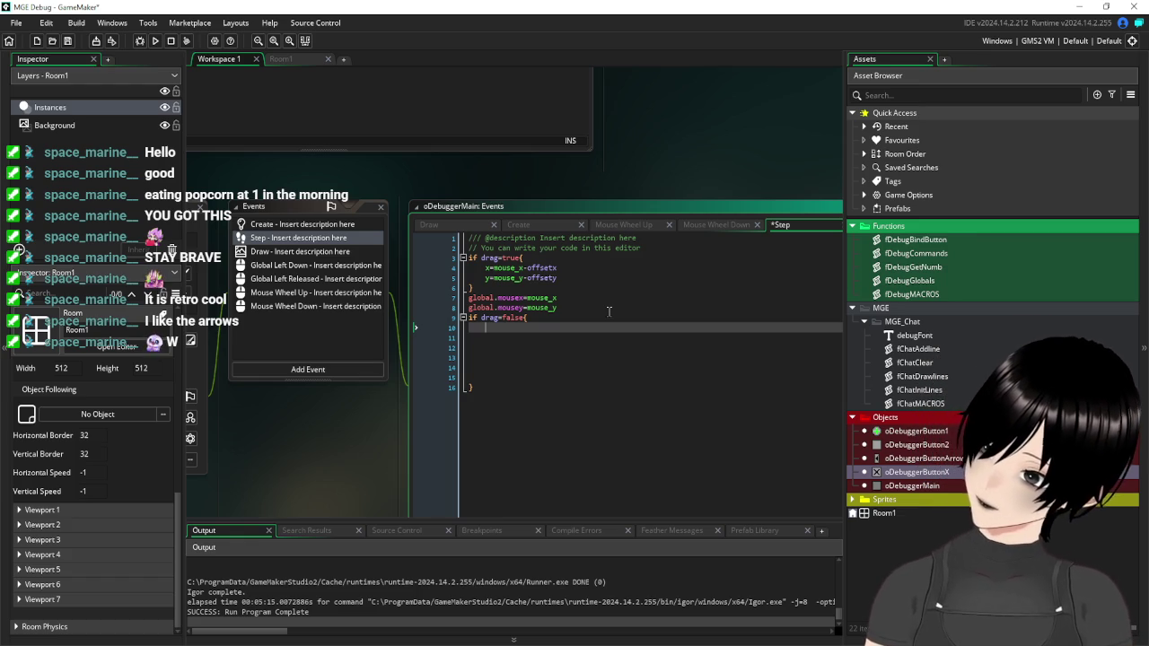
Inside it, add an empty if x<0 and y<0 { } block.
text(if x)
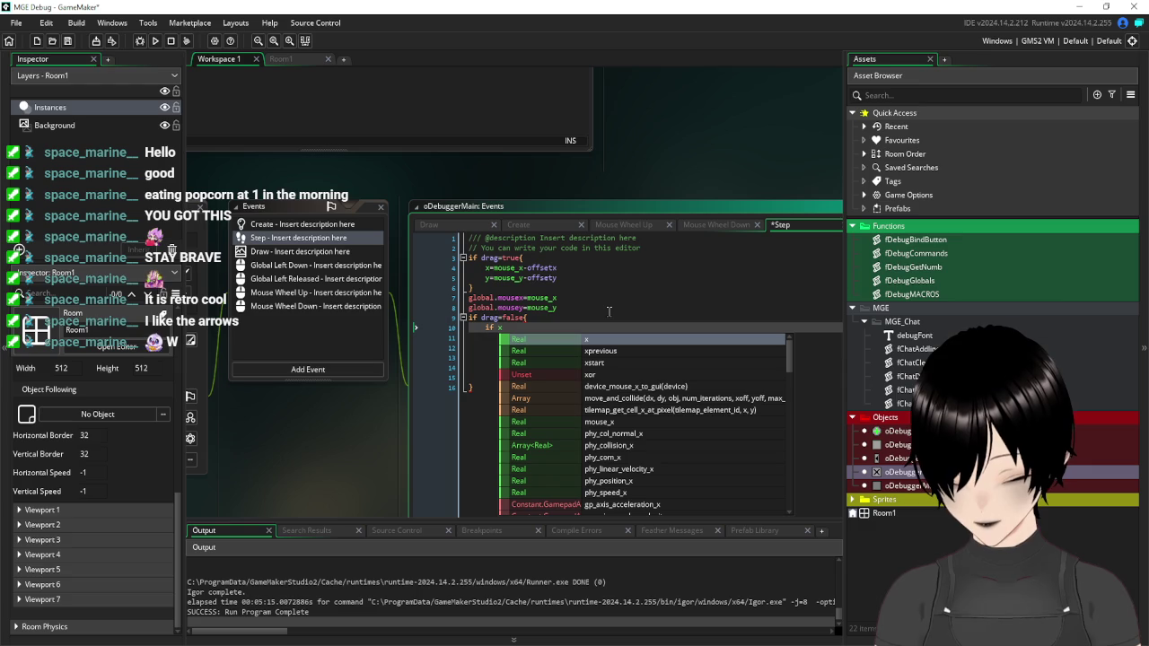
text(<)
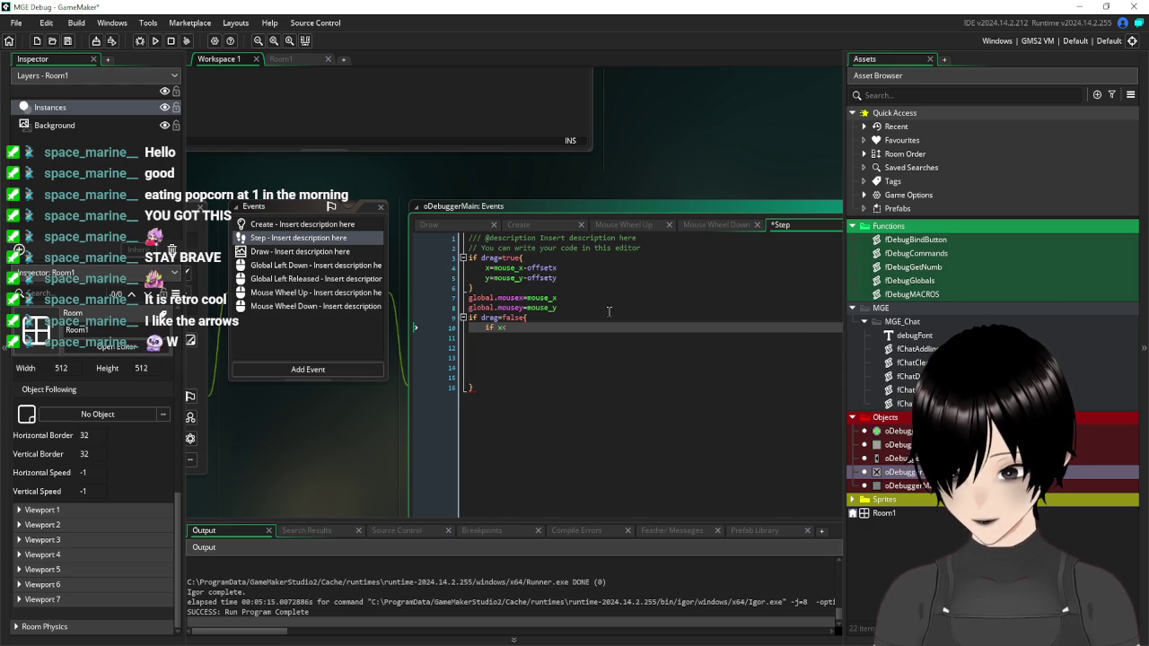
text(roo)
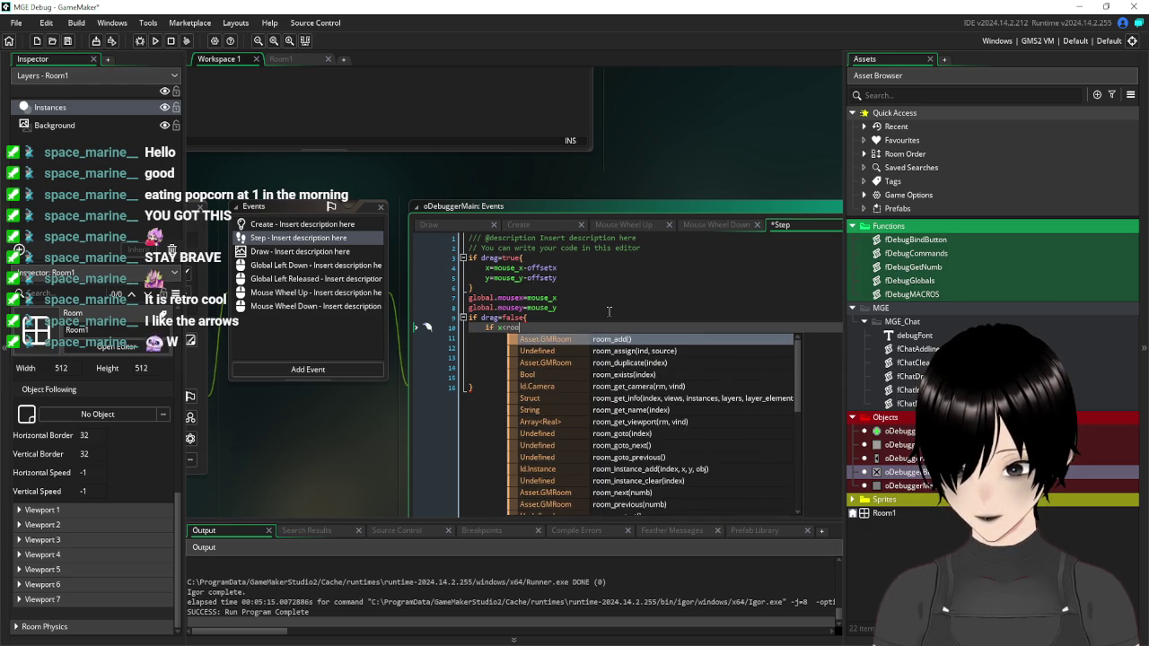
key(BackSpace)
key(BackSpace)
key(BackSpace)
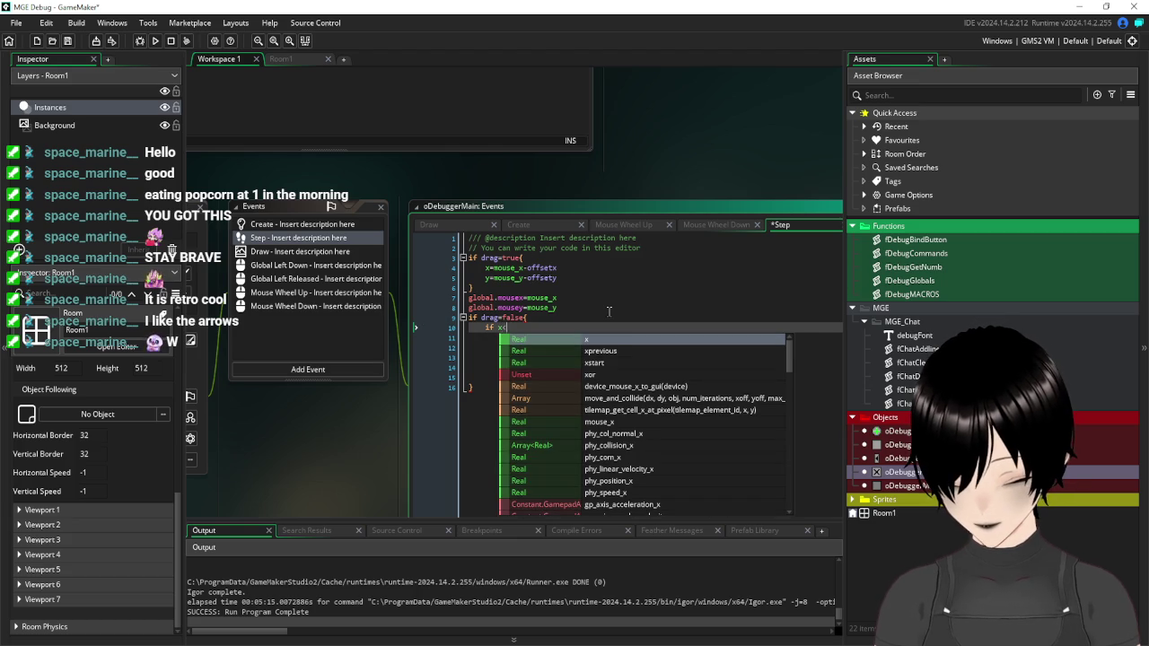
text(<)
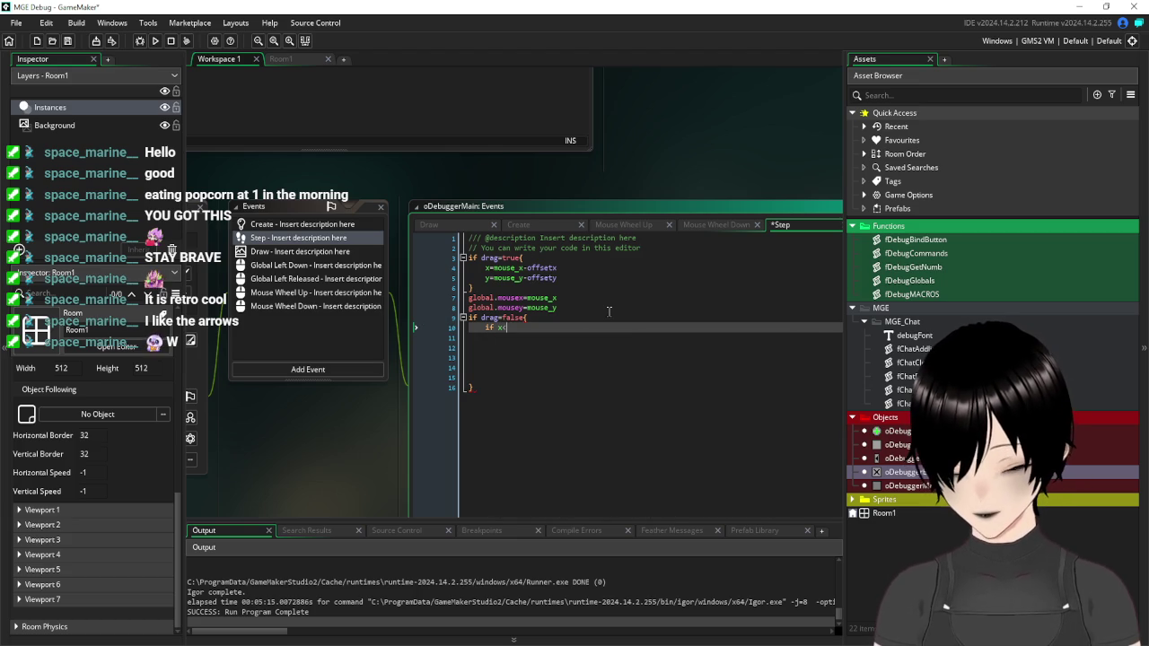
text(0 and y<0)
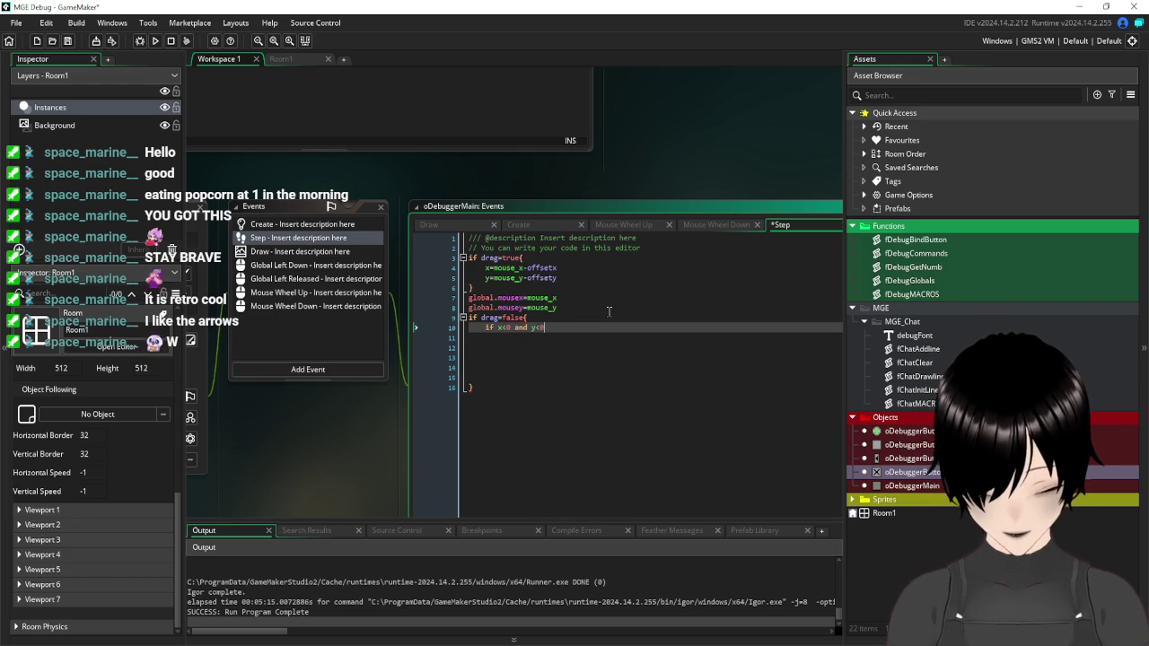
text({)
key(Return)
key(Return)
key(Return)
text(})
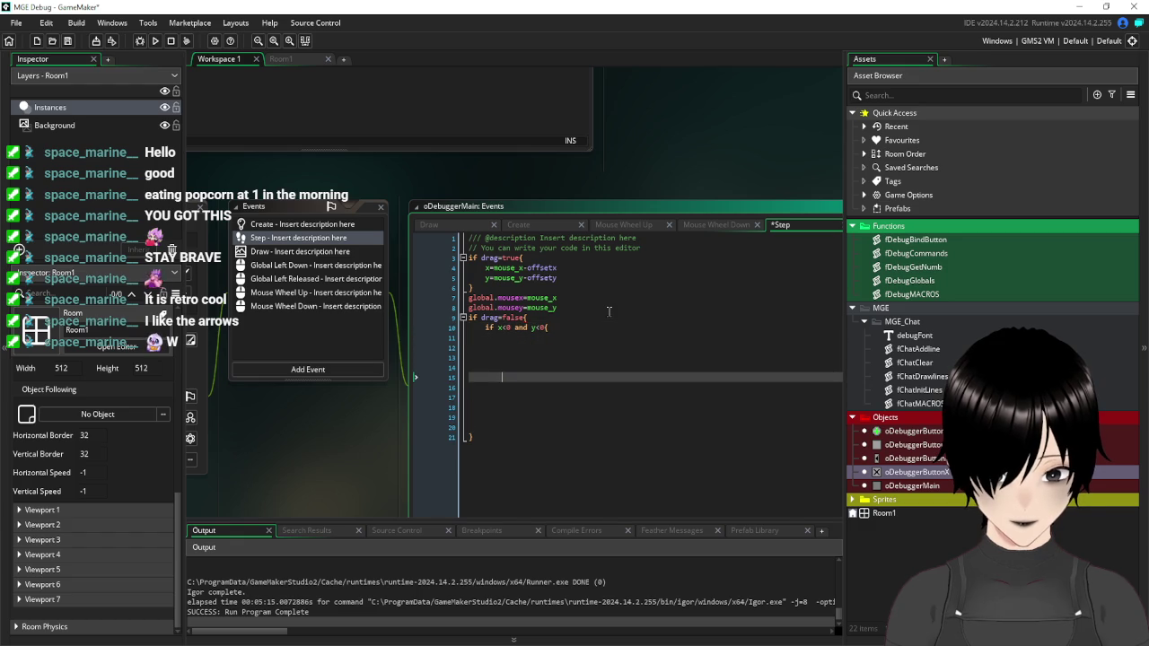
Fill the new block with x=xstart and y=ystart.
click(547, 337)
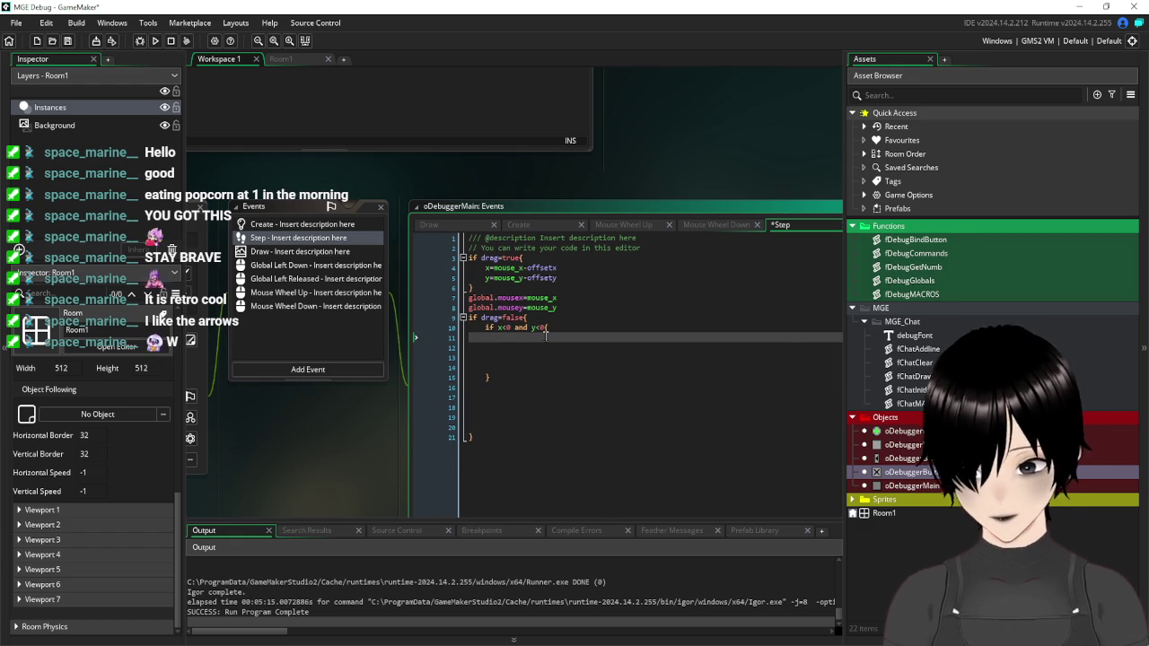
text(x+=stary)
key(Return)
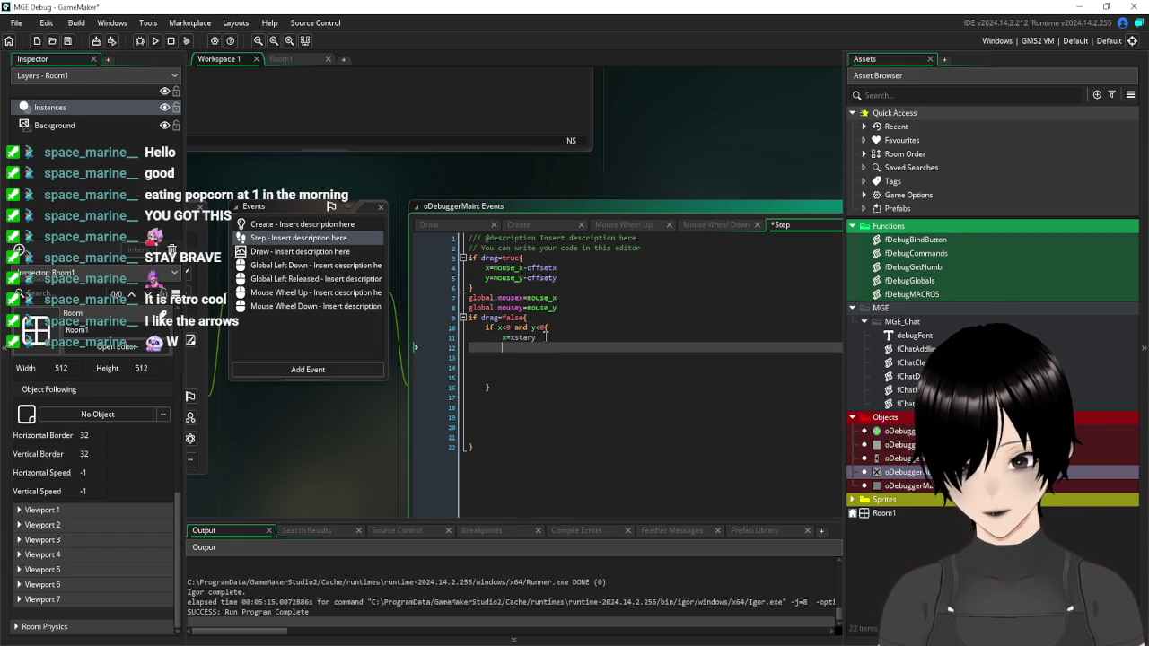
key(Up)
key(End)
key(BackSpace)
text(t)
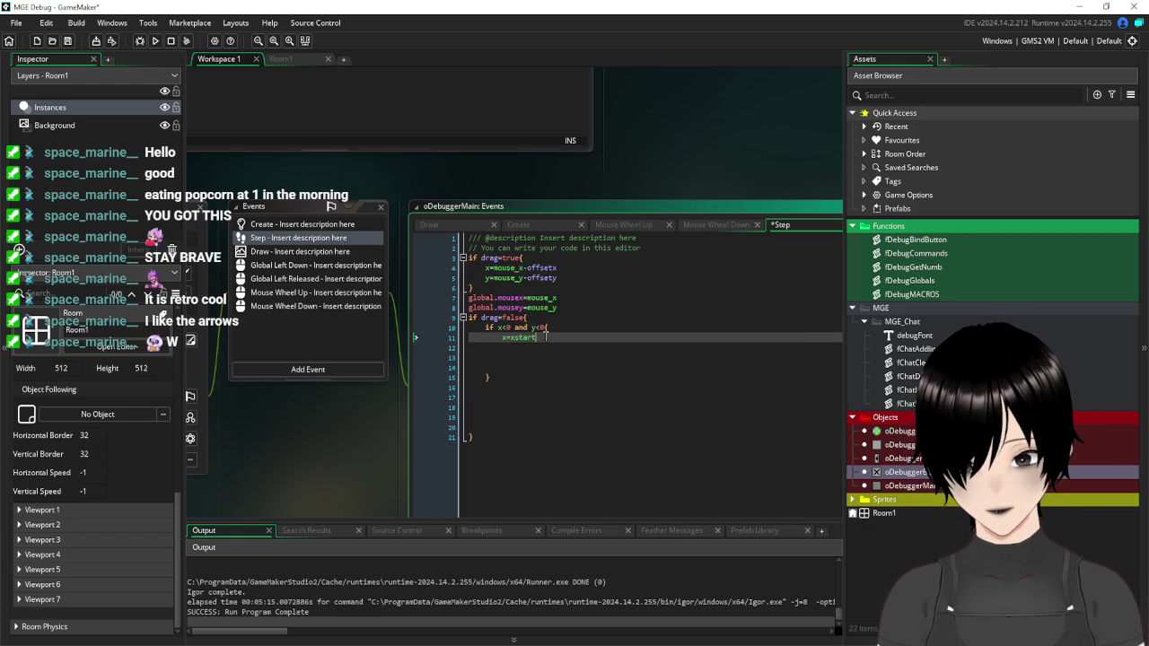
key(Escape)
key(Down)
text(y=ystart)
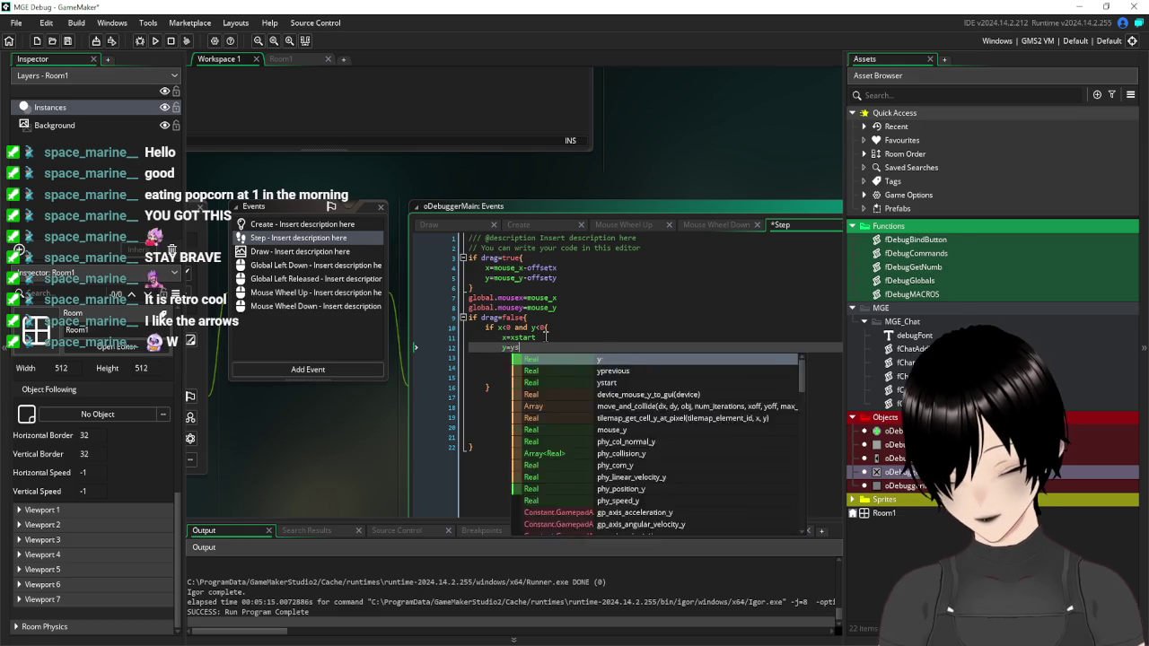
Delete the leftover blank lines and save the project.
scroll(545, 334, up, 1)
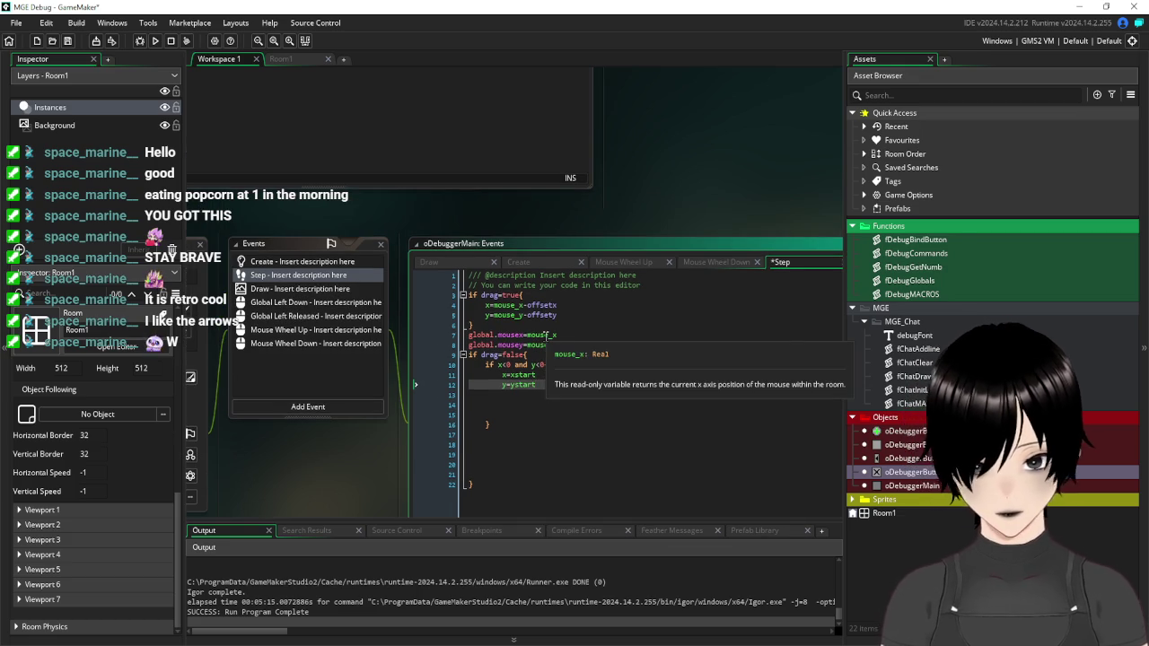
click(526, 415)
key(BackSpace)
key(BackSpace)
key(BackSpace)
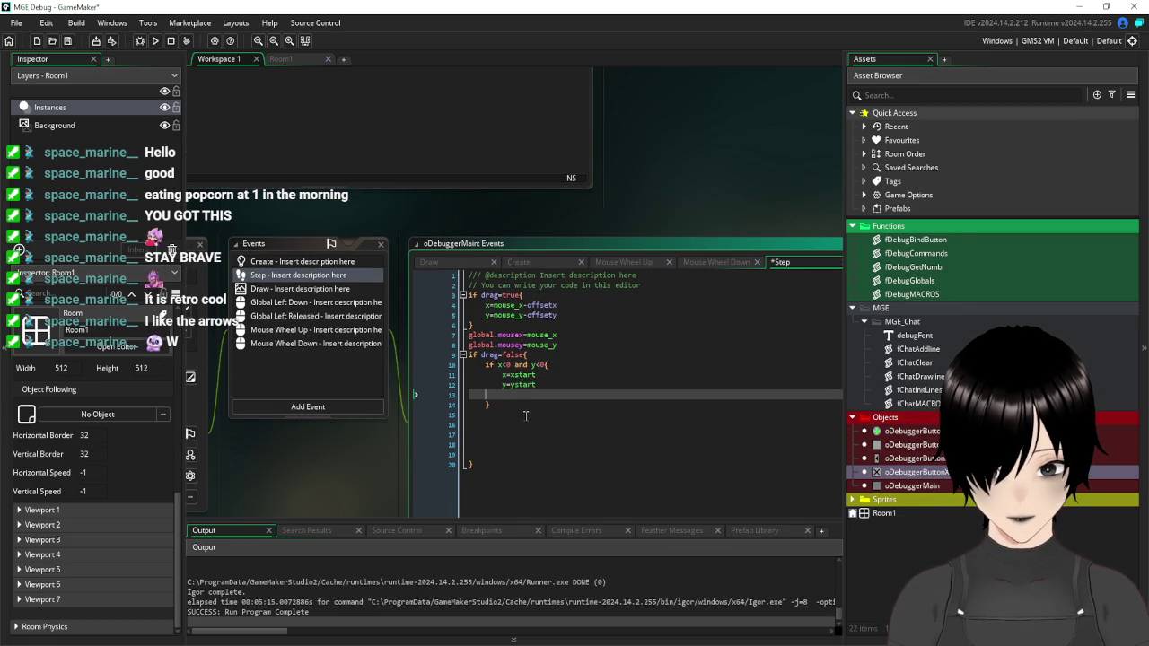
drag(495, 446, 459, 406)
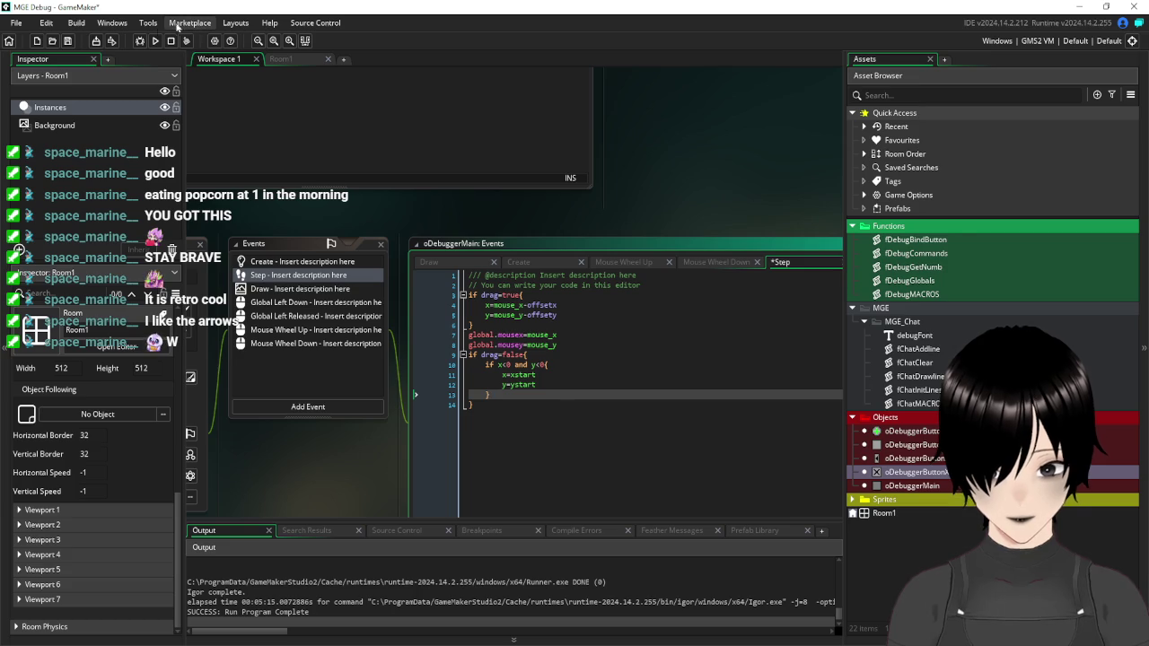
click(68, 41)
Run the game, drag the debug panel off the left edge, then close the game.
click(154, 40)
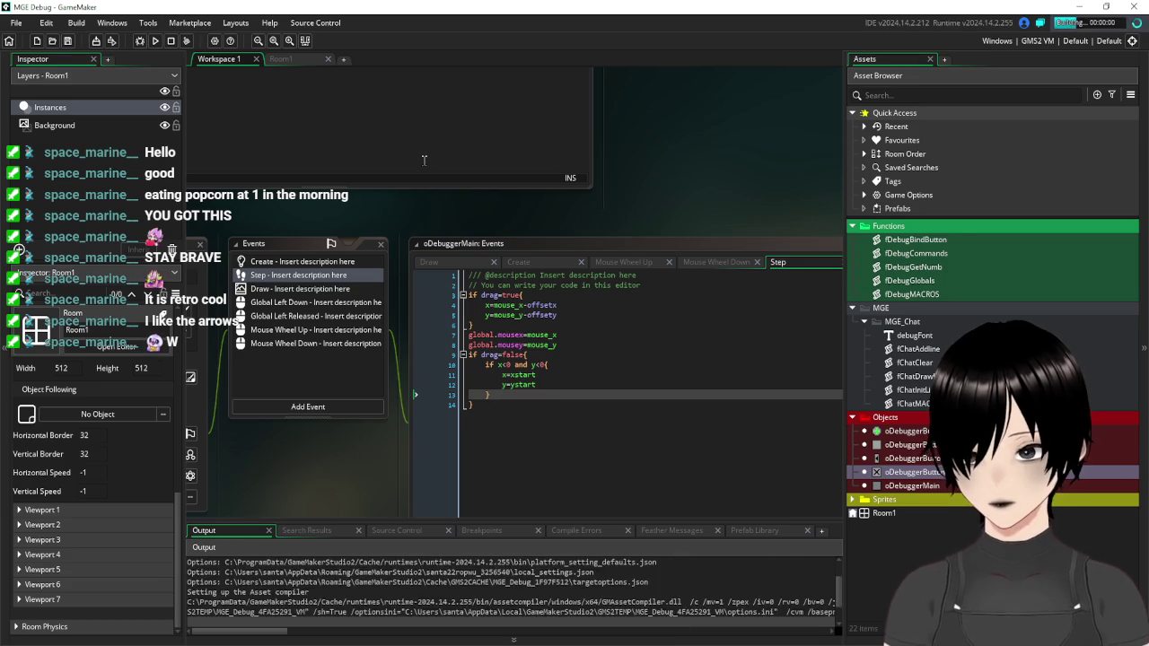
click(665, 371)
drag(462, 205, 387, 194)
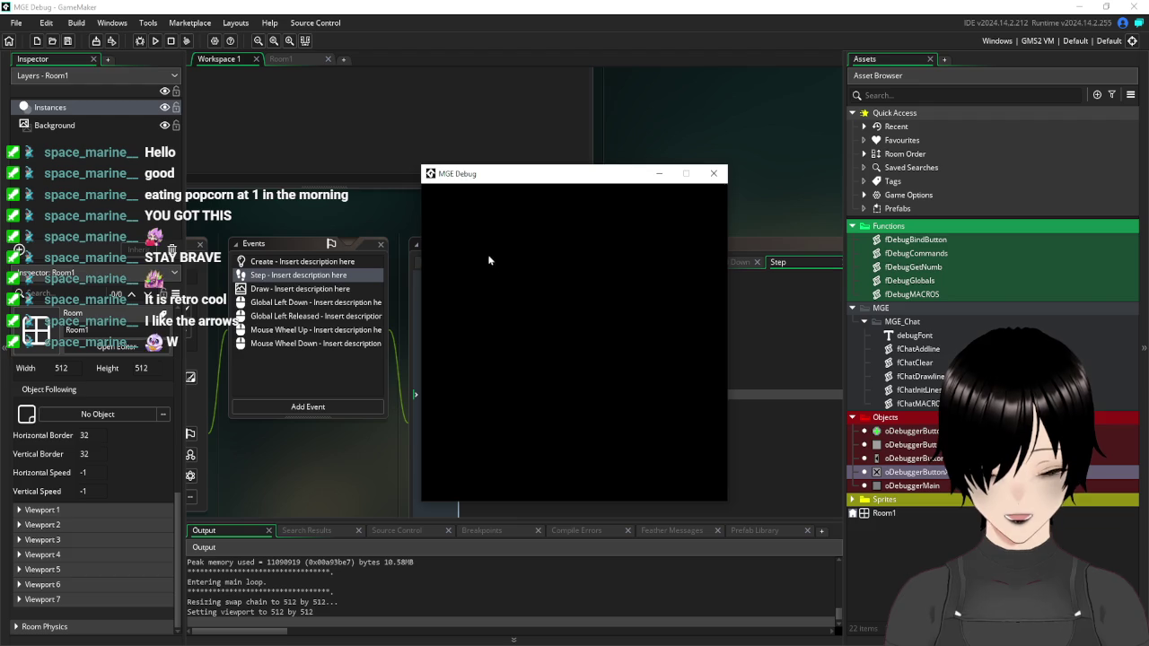
click(714, 174)
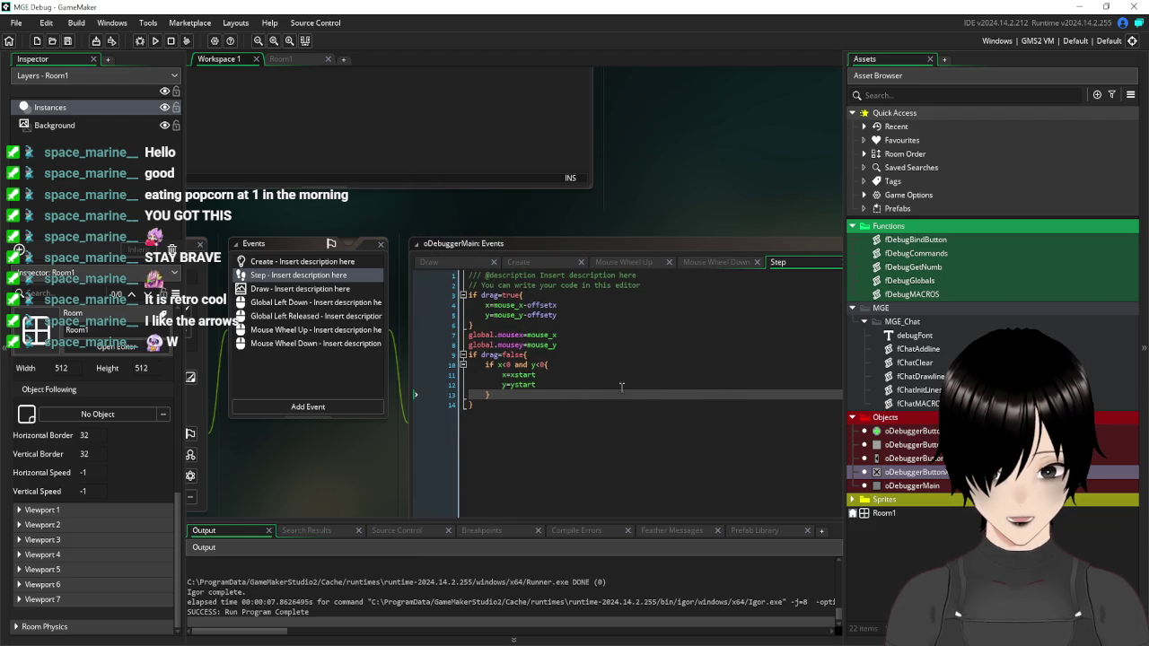
Change the line 10 condition from 'and' to 'or' and save.
click(567, 421)
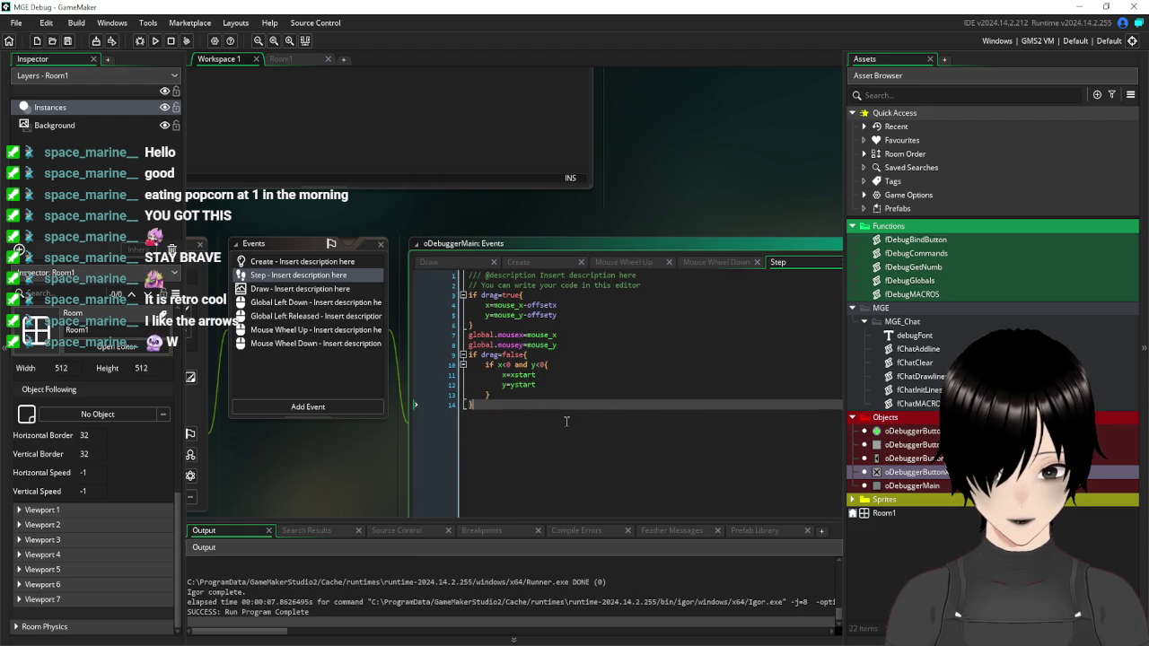
click(529, 365)
key(BackSpace)
key(BackSpace)
key(BackSpace)
text(o)
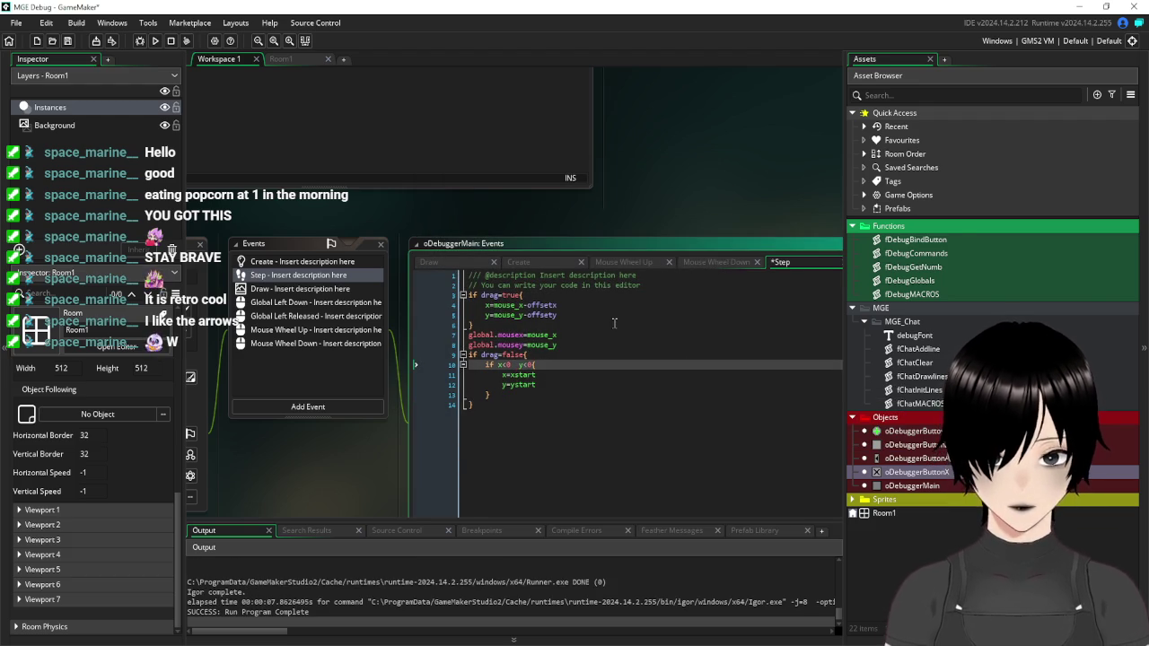
text(r)
click(505, 476)
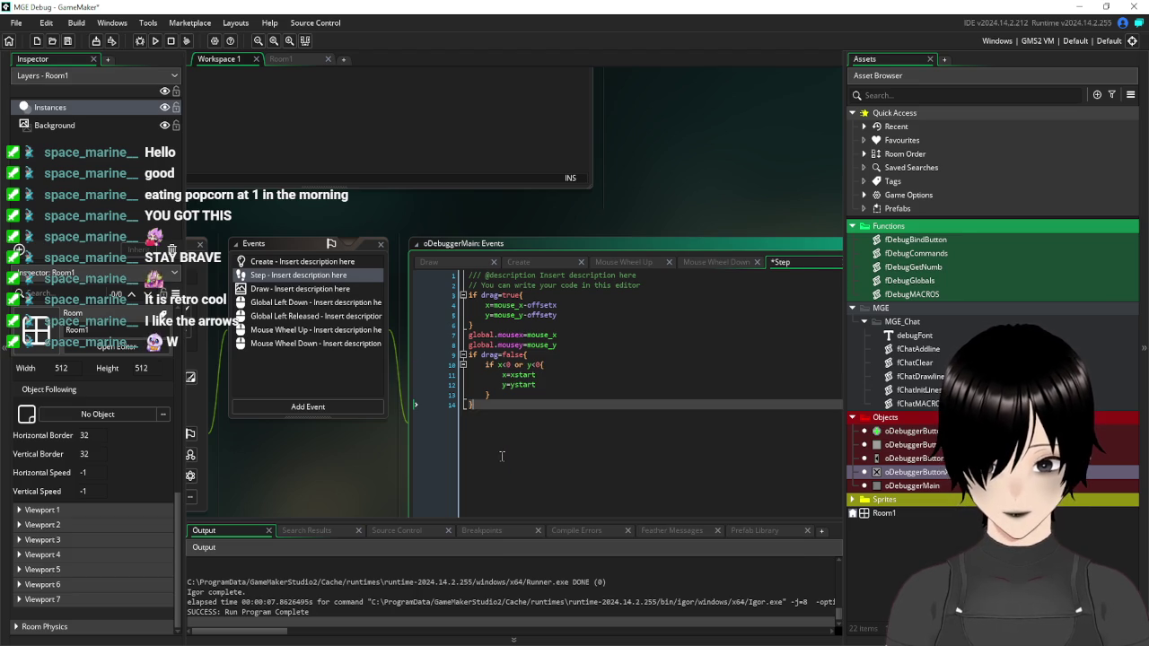
click(67, 41)
Rerun the game, drag the panel to test the reset, then close the game.
click(155, 41)
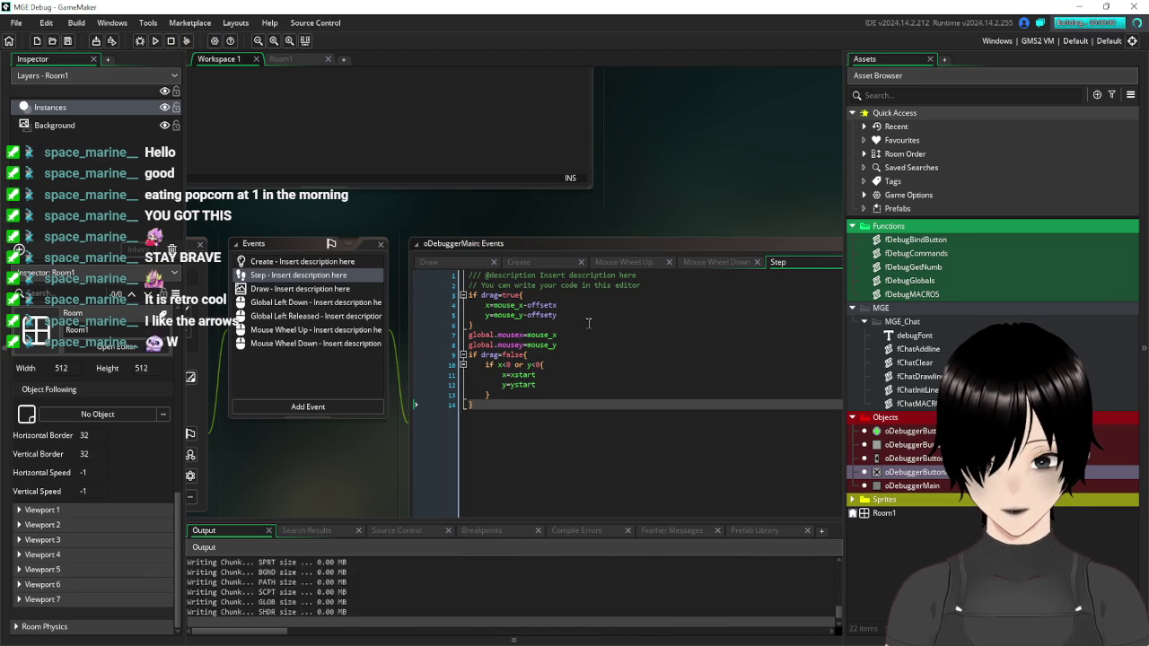
click(667, 372)
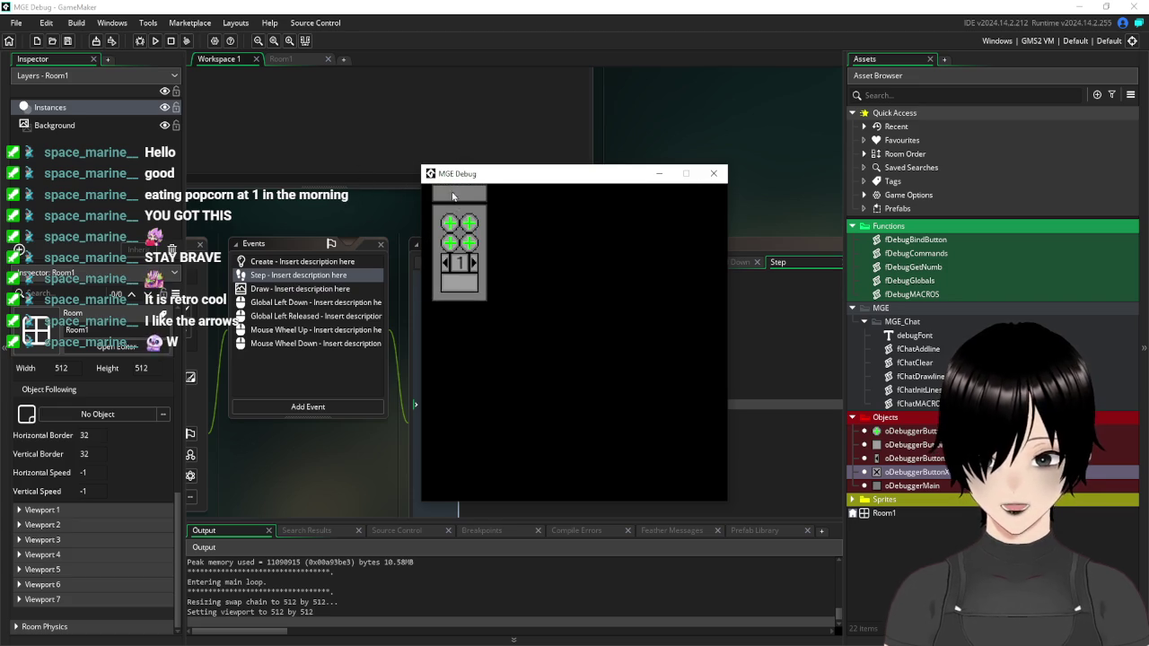
mouse_move(453, 203)
mouse_down()
mouse_move(731, 279)
mouse_move(503, 238)
mouse_up()
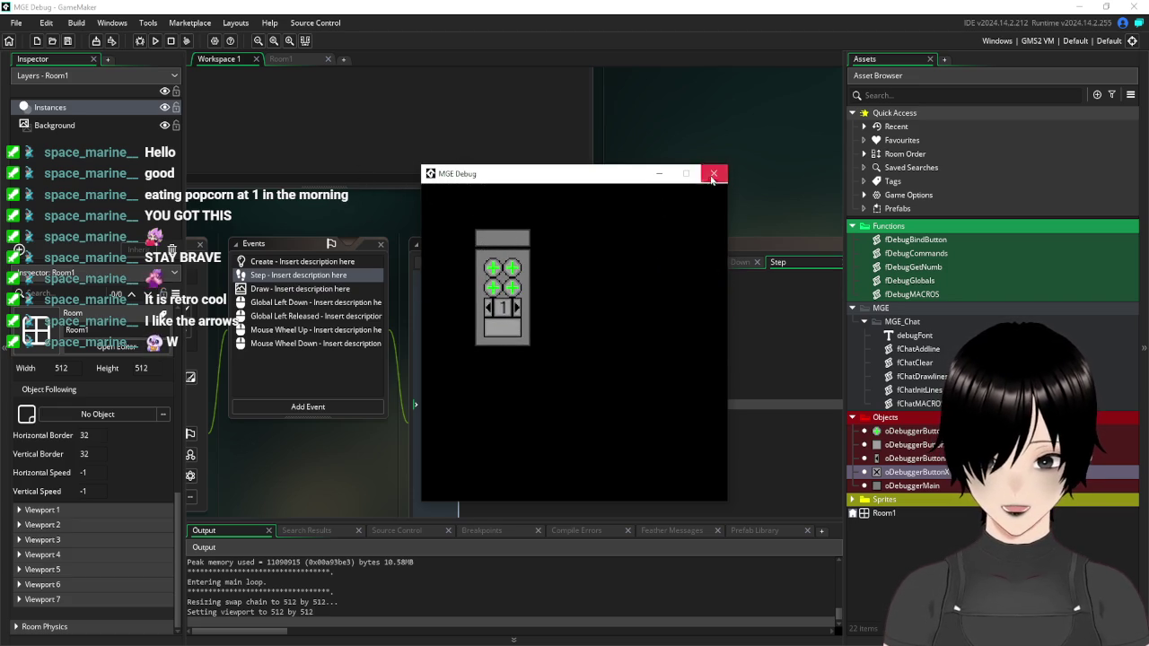
click(714, 173)
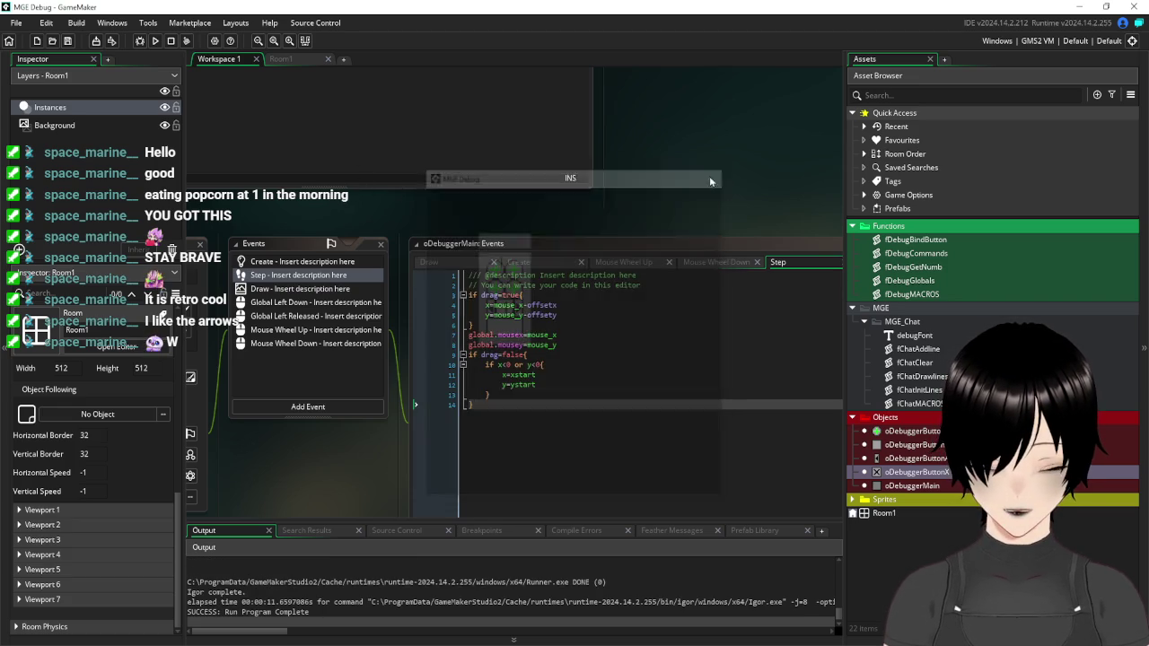
Extend the reset condition with x>room_width or y>room_height and save the Step event.
click(541, 363)
text({)
text( or y)
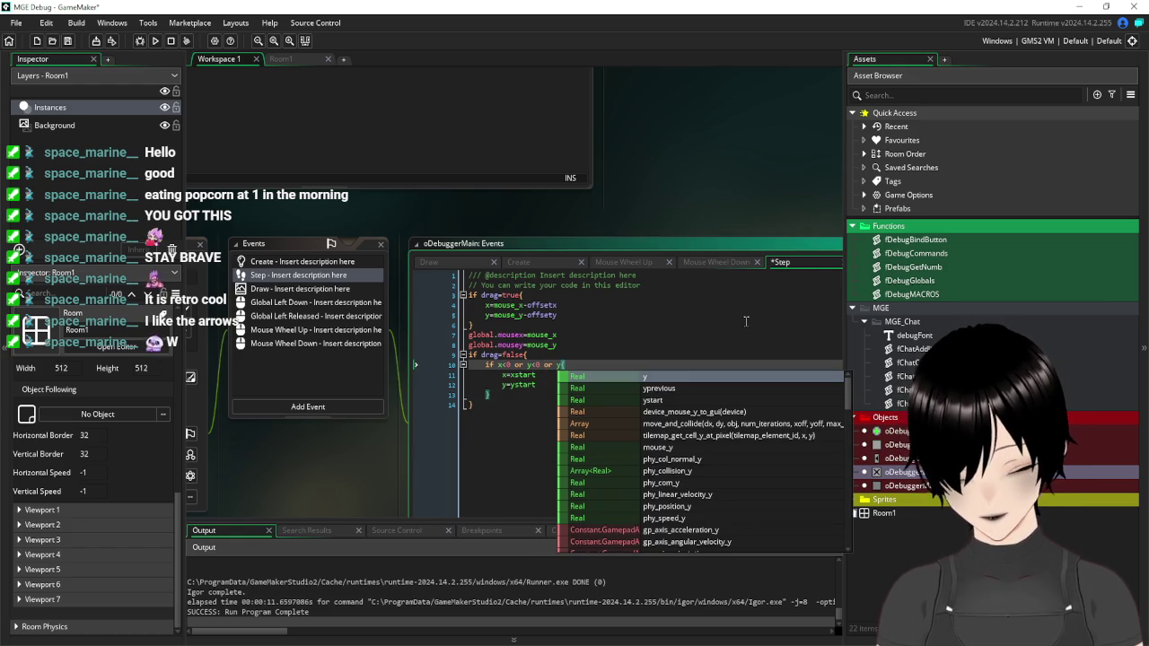
text(>room)
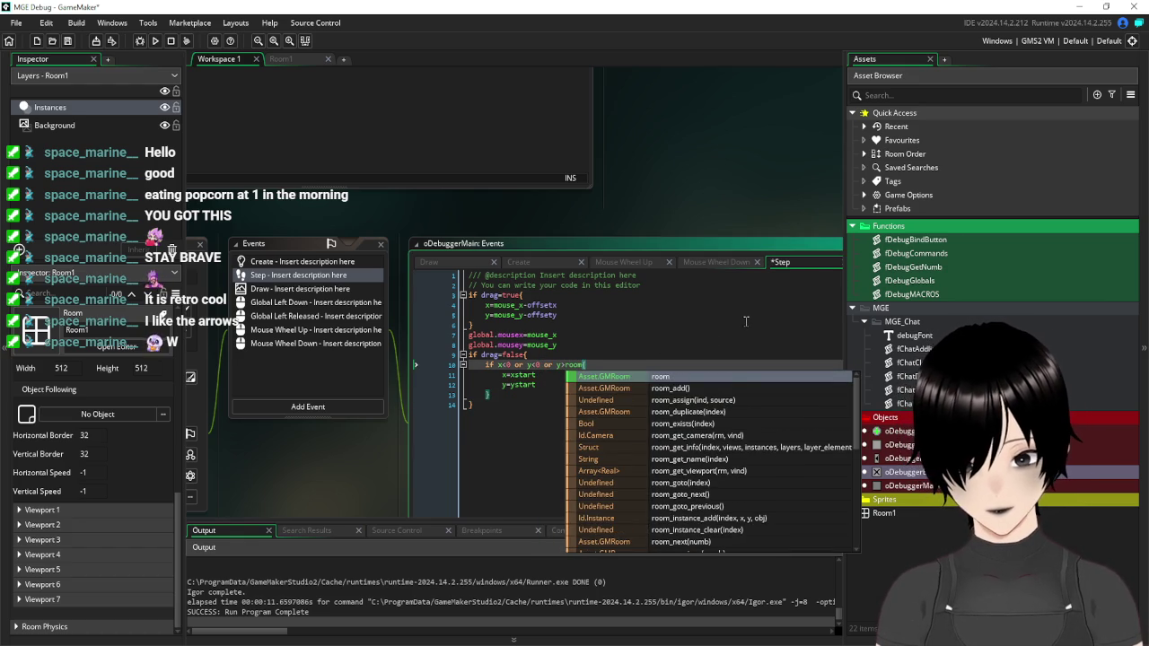
text(_)
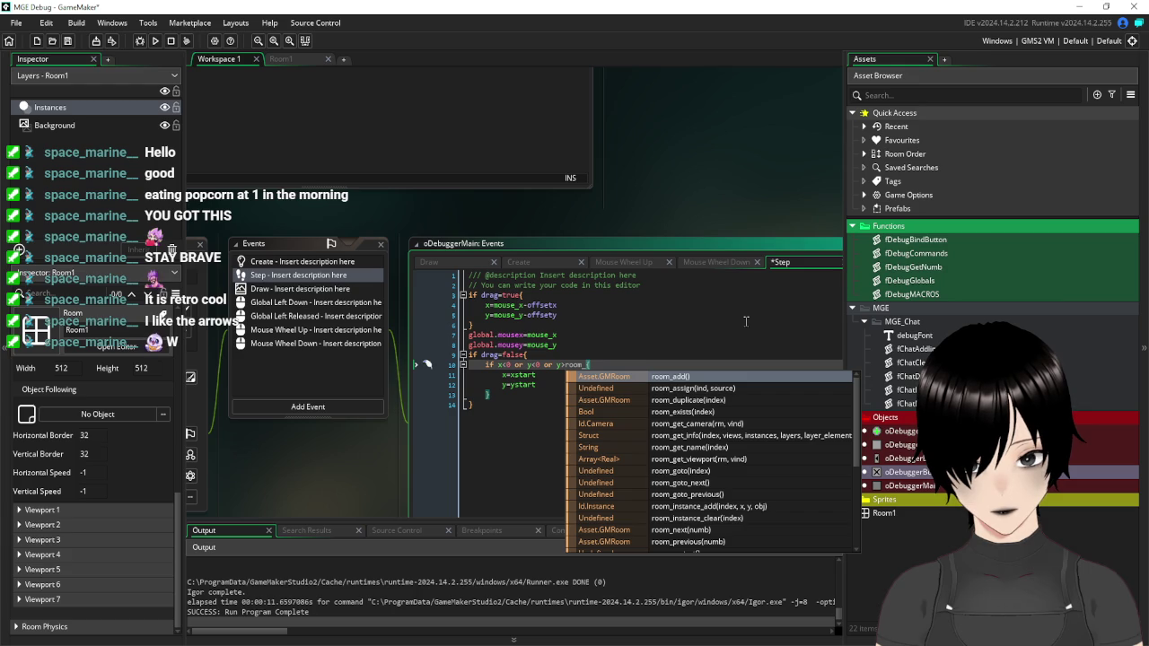
text(width()
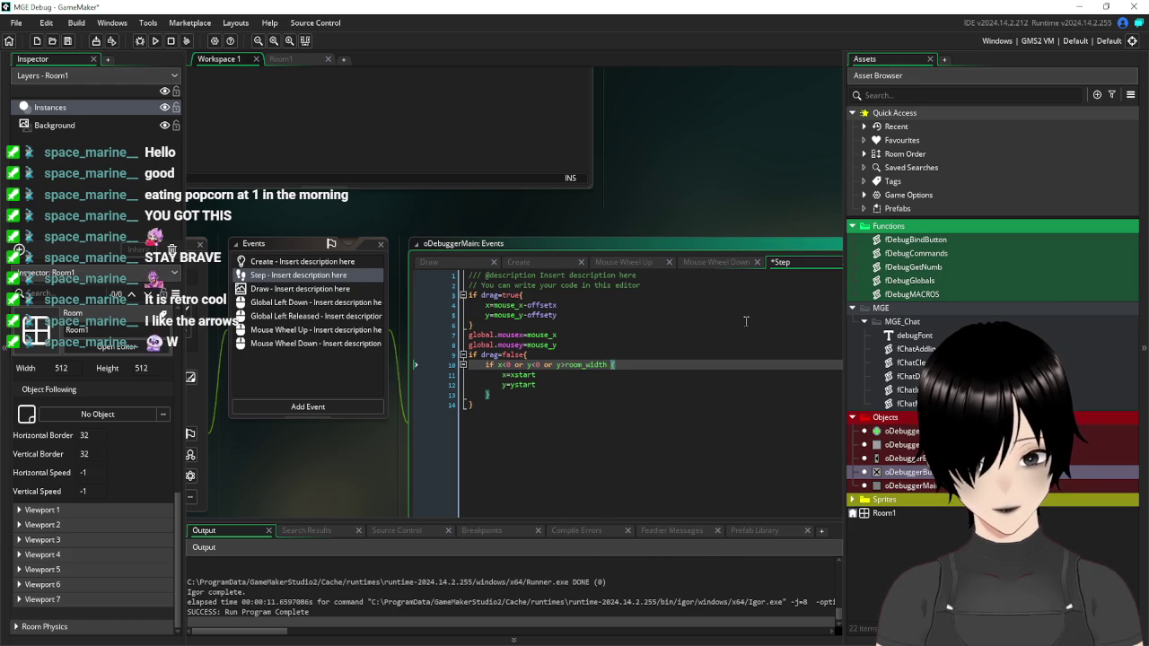
text( or )
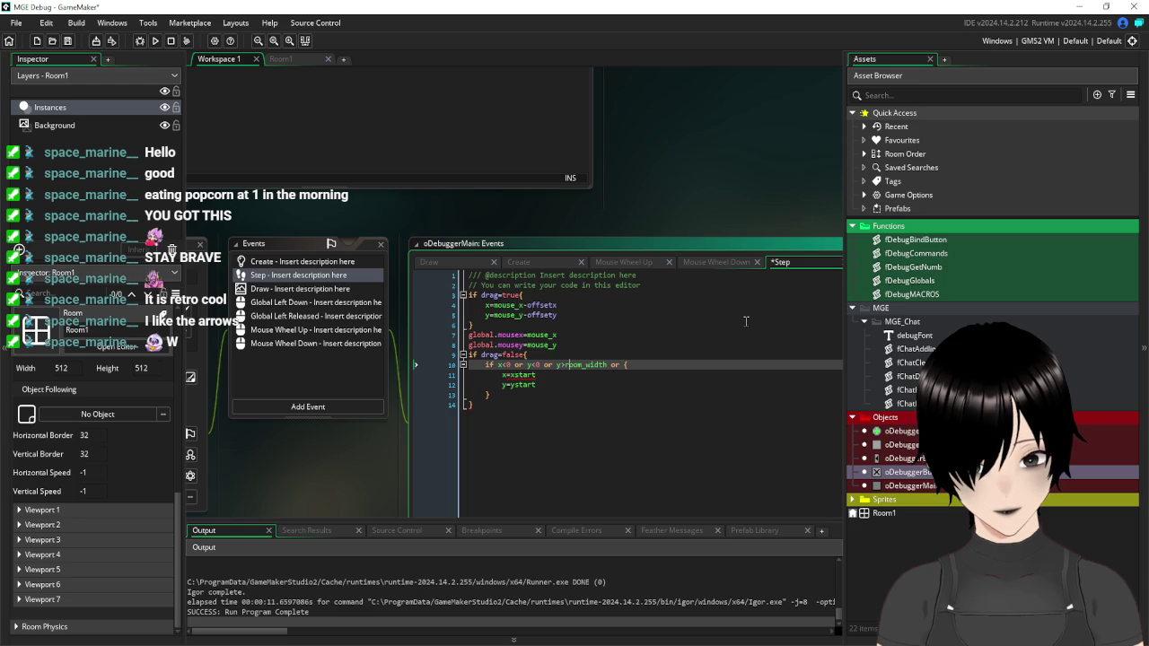
text(x>)
key(End)
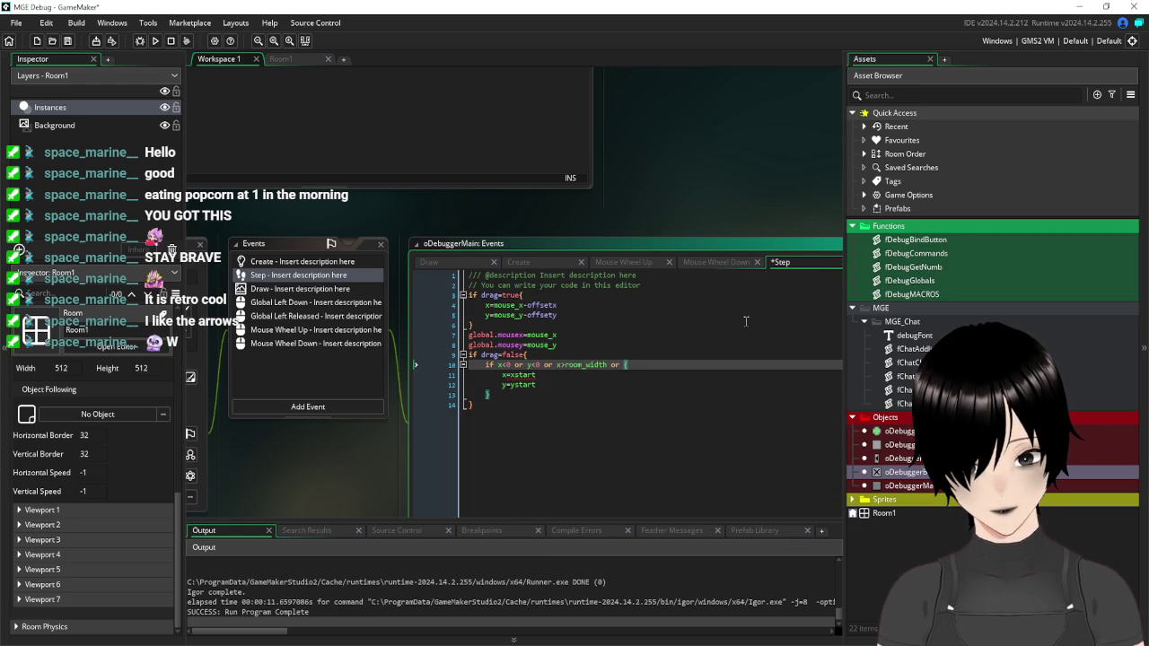
text(y>r)
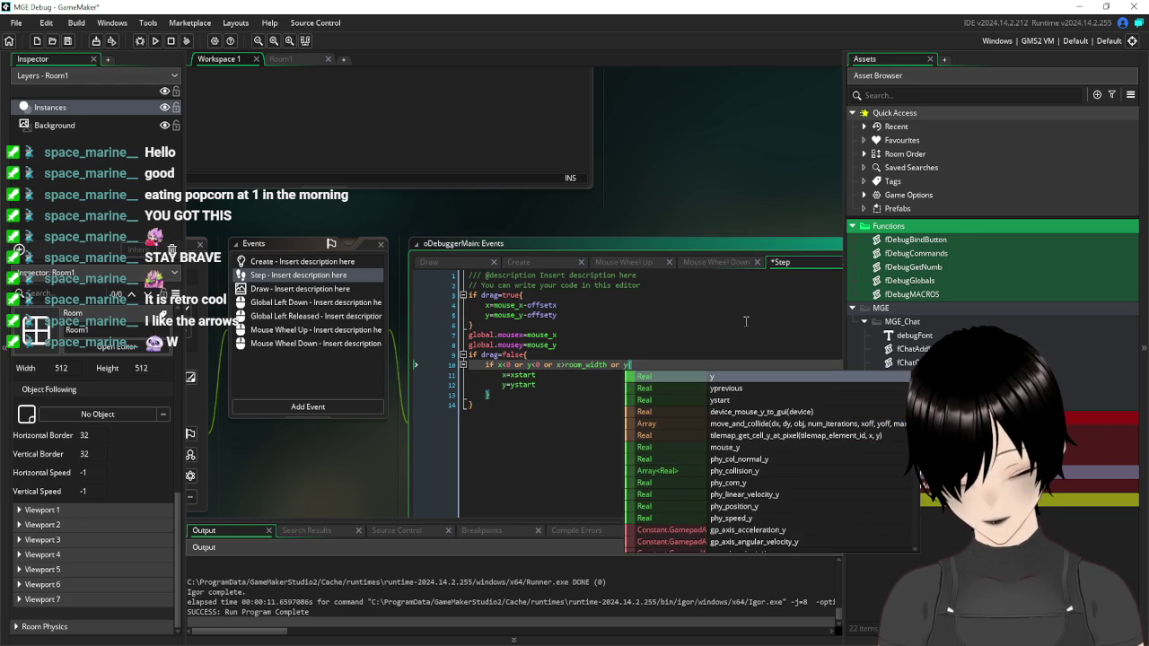
text(oom_heigh)
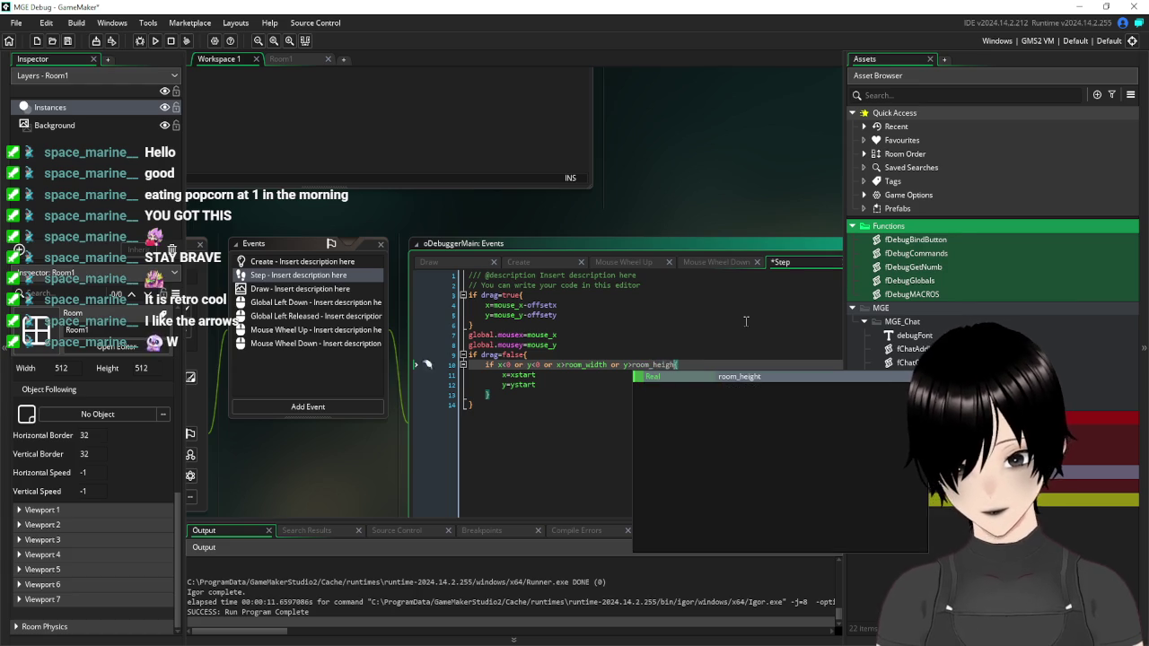
key(Return)
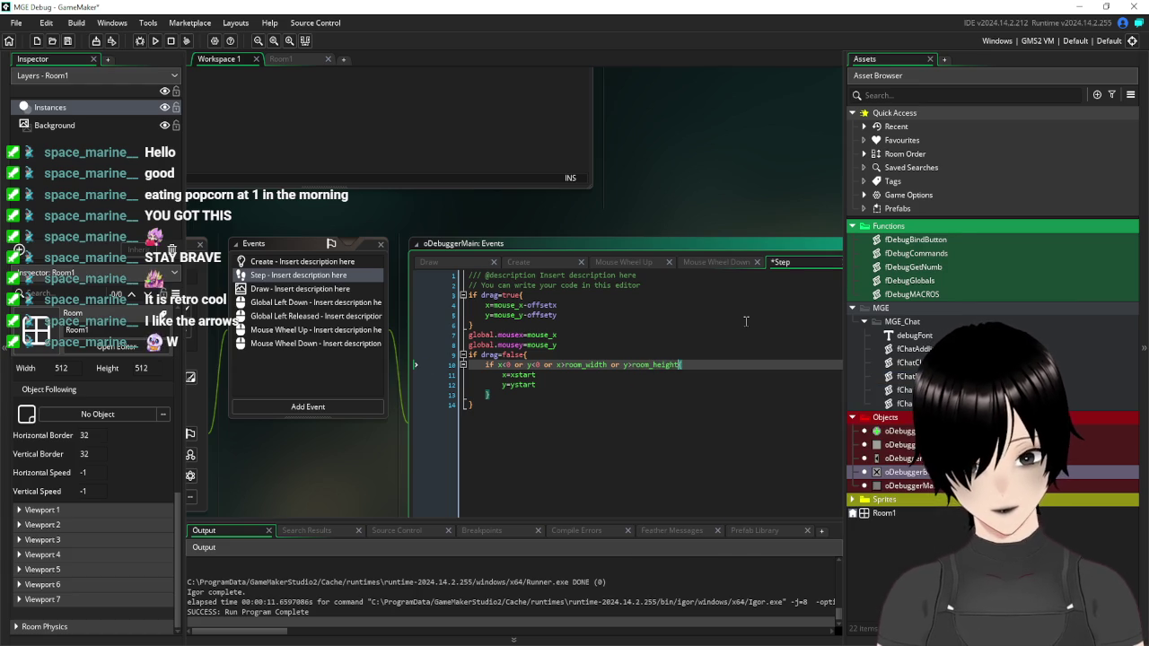
click(631, 421)
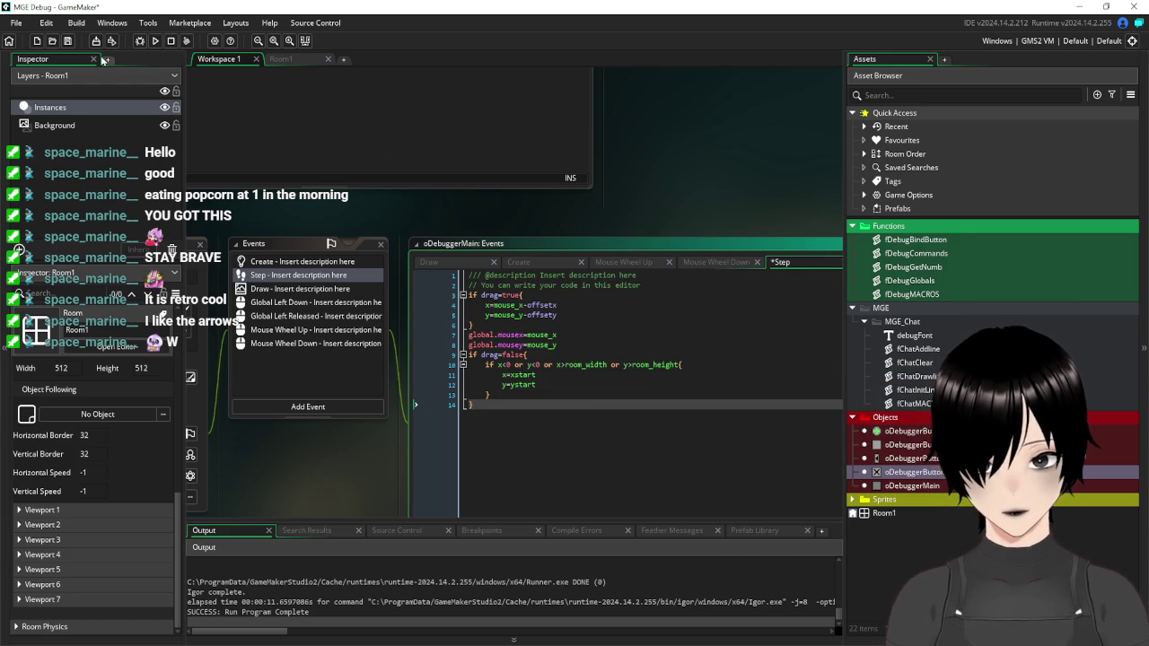
click(67, 40)
Test-run the game, dragging the MGE Debug panel past the right and bottom edges, then close it.
click(155, 40)
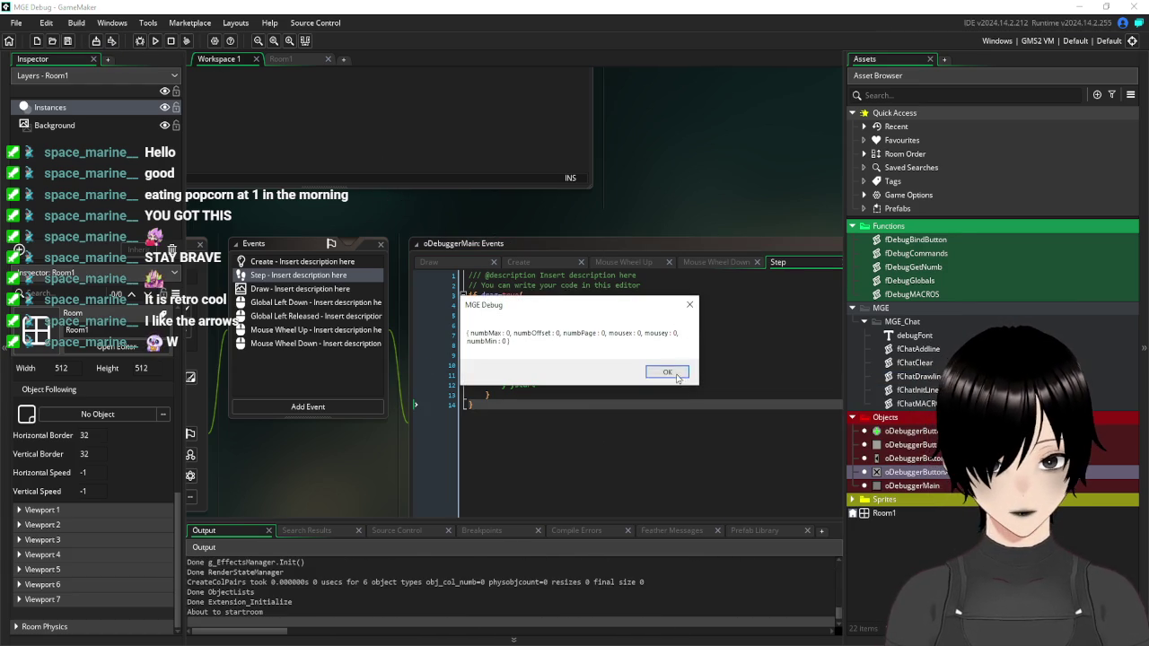
click(666, 375)
mouse_move(455, 205)
mouse_down()
mouse_move(613, 263)
mouse_move(729, 284)
mouse_up()
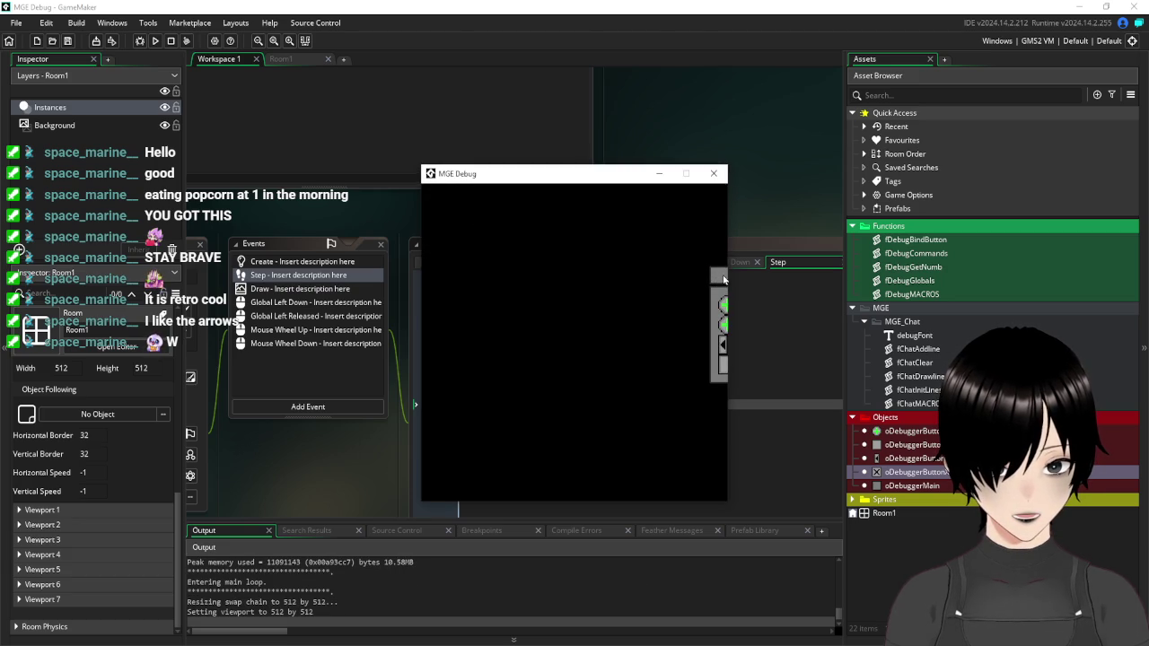
mouse_move(715, 281)
mouse_down()
mouse_move(756, 275)
mouse_move(409, 215)
mouse_move(413, 207)
mouse_move(513, 141)
mouse_move(485, 189)
mouse_move(460, 350)
mouse_move(464, 557)
mouse_up()
mouse_move(499, 449)
mouse_down()
mouse_move(501, 510)
mouse_move(494, 483)
mouse_move(485, 513)
mouse_move(480, 503)
mouse_move(489, 516)
mouse_up()
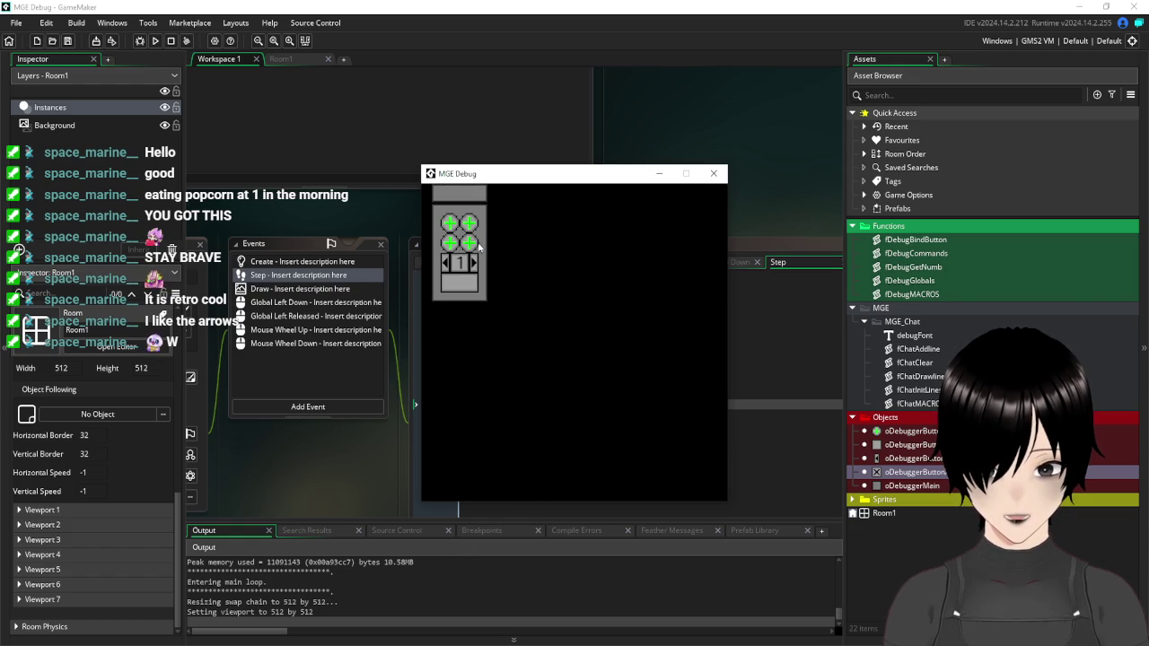
mouse_move(463, 199)
mouse_down()
mouse_move(518, 378)
mouse_move(630, 396)
mouse_move(777, 381)
mouse_up()
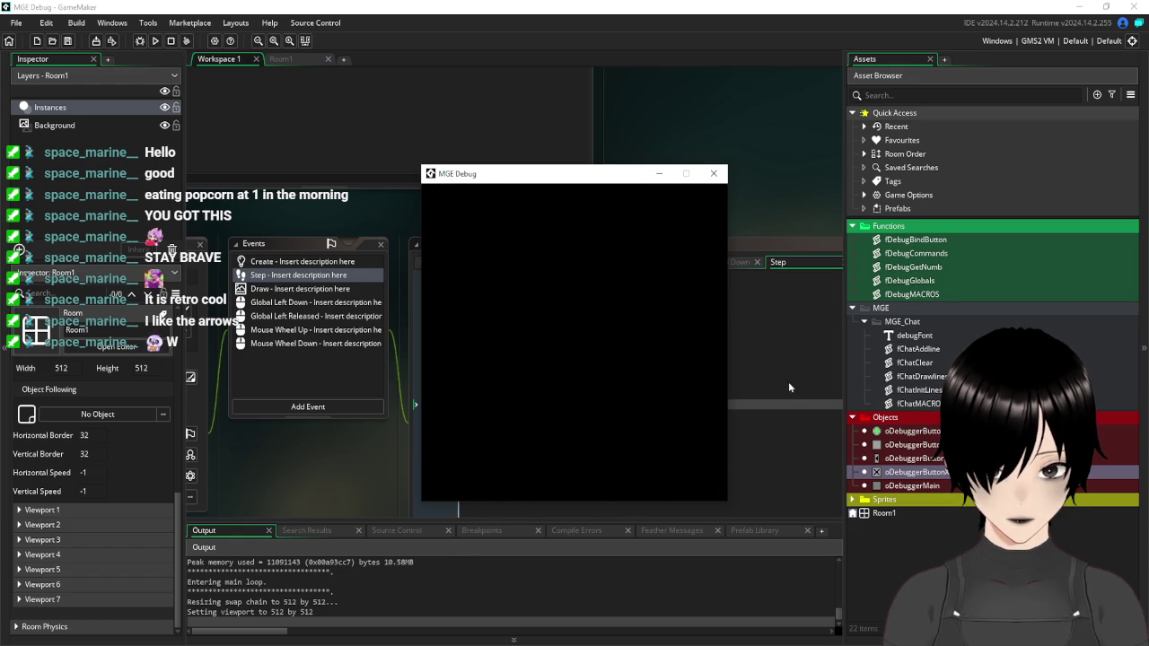
click(714, 173)
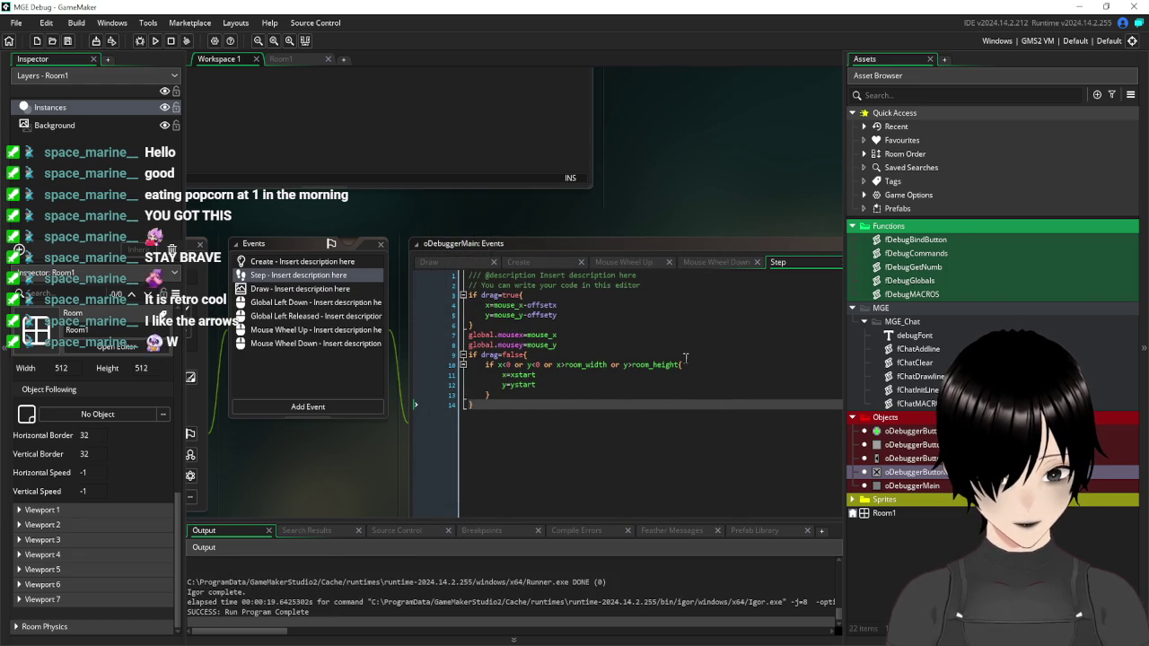
Change room_width to room_width-Width in the line 10 bounds check.
mouse_move(673, 364)
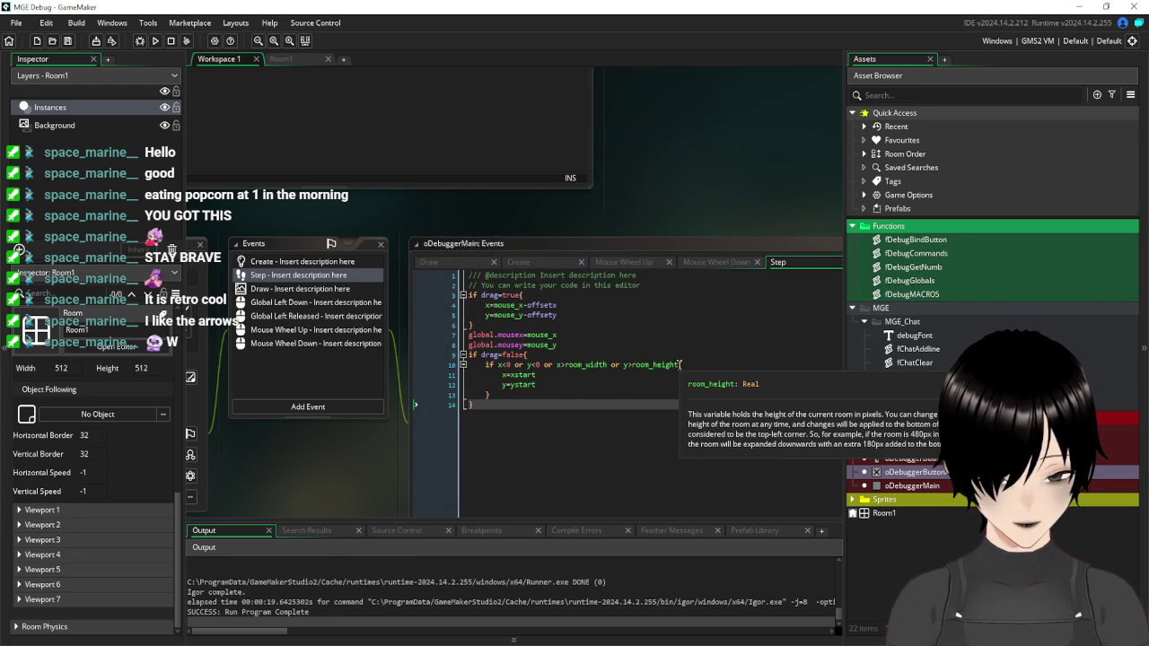
click(611, 364)
text(+)
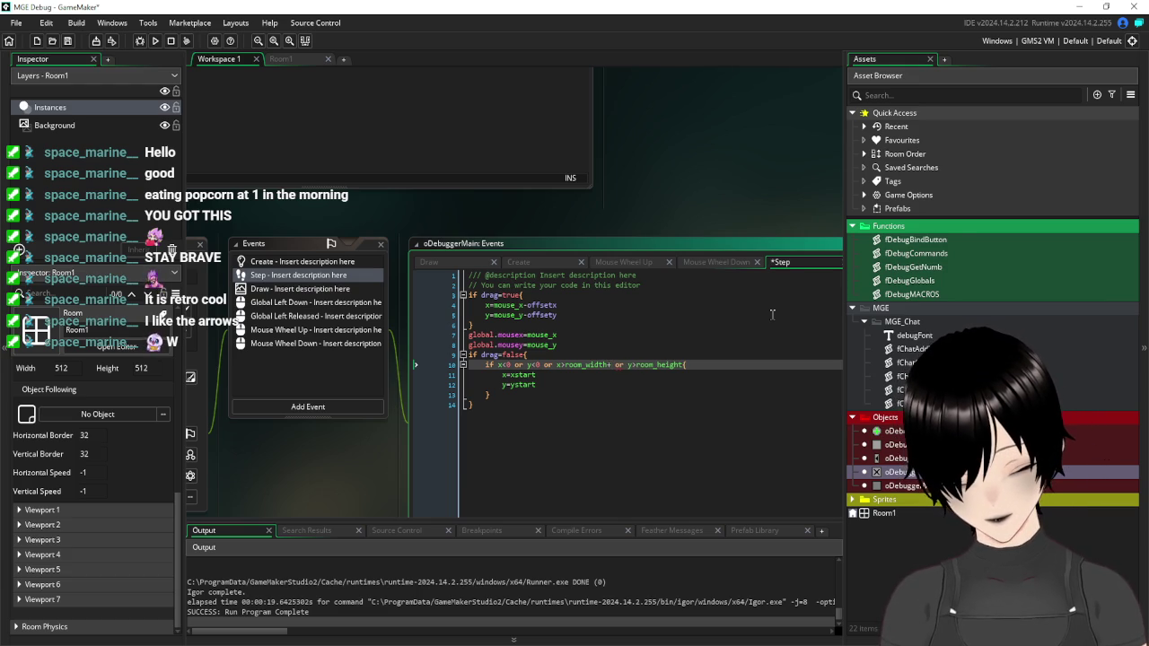
key(BackSpace)
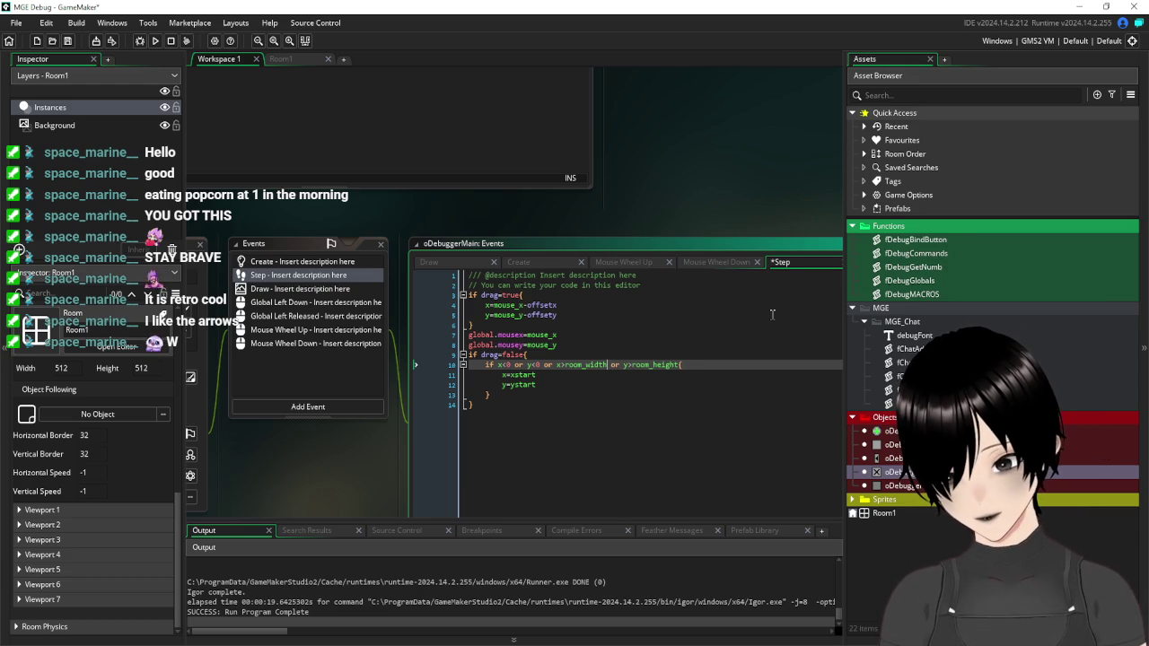
text(-)
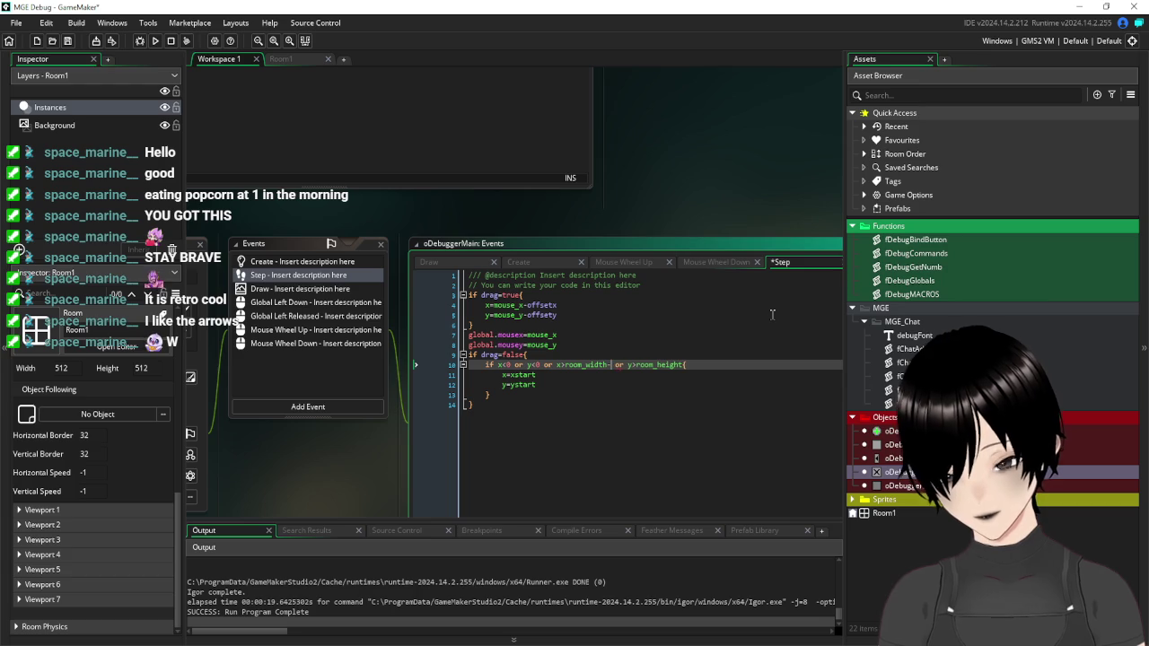
text(Width)
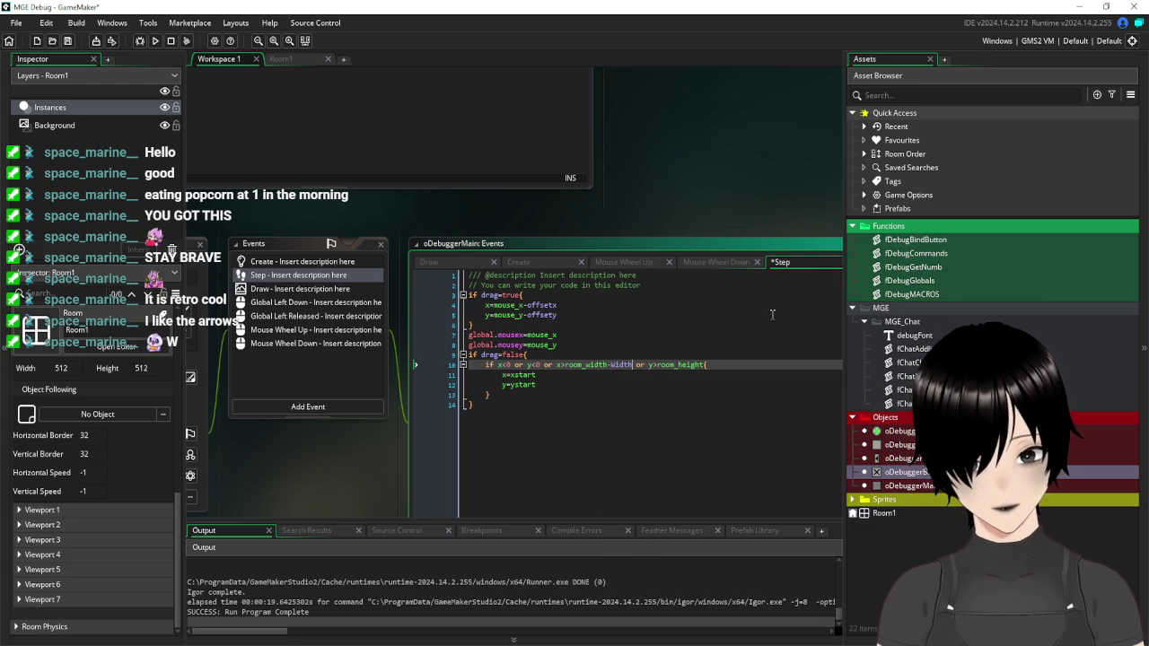
Change room_height to room_height-Height via autocomplete, then run the game again.
mouse_move(704, 366)
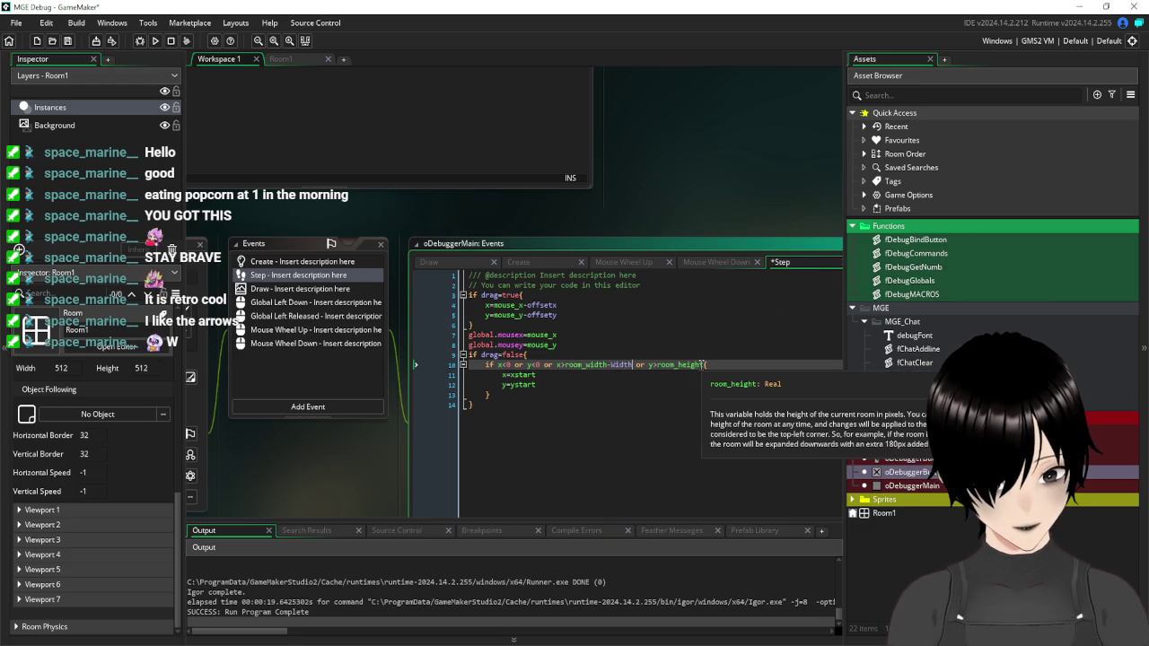
text(-H)
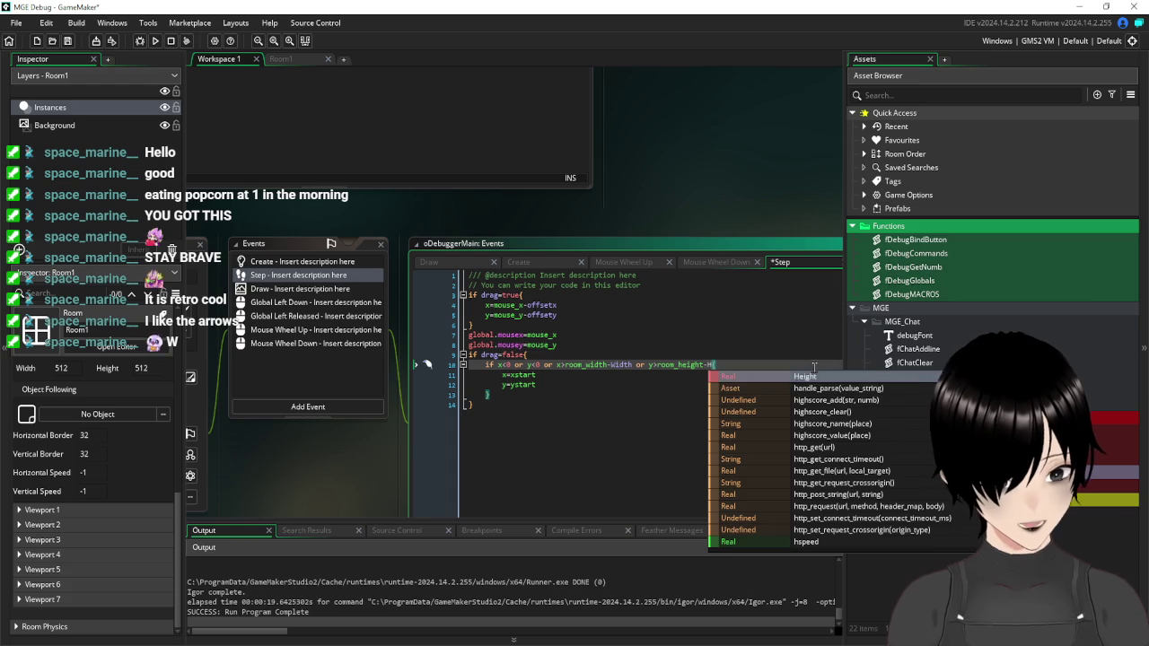
click(805, 378)
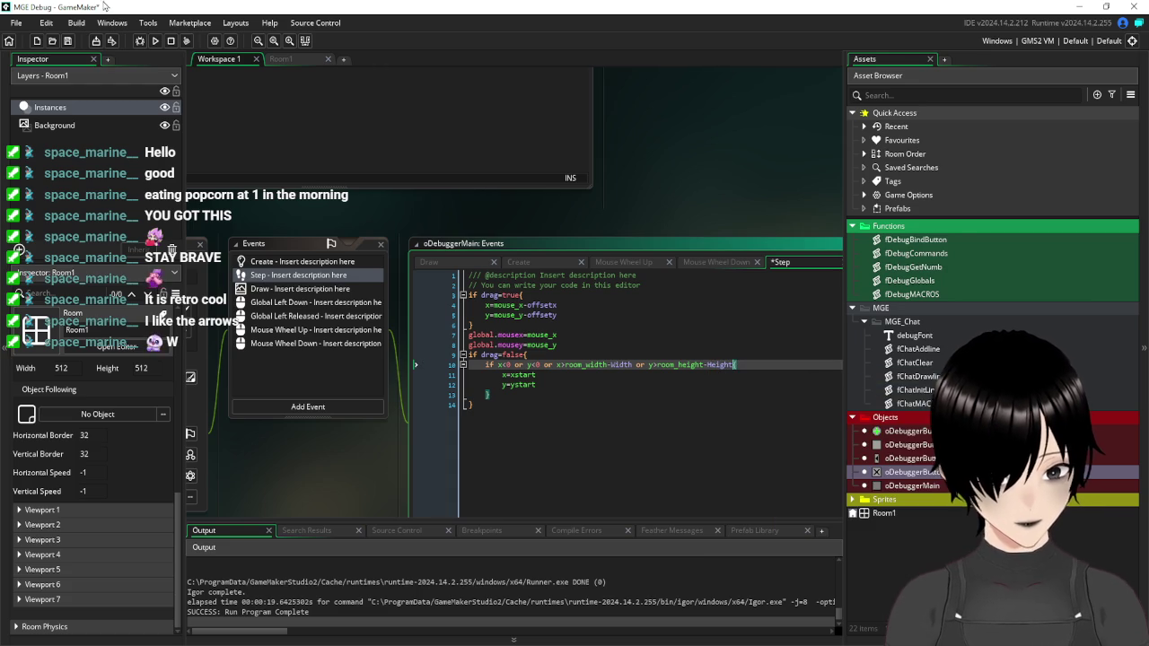
click(155, 41)
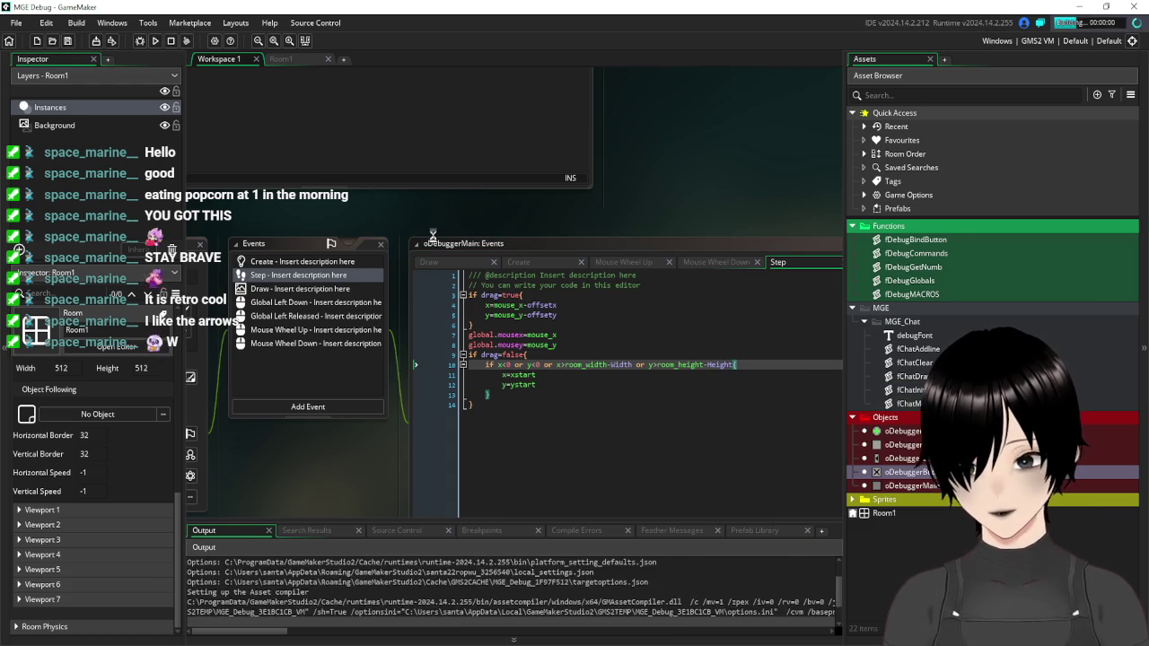
click(664, 371)
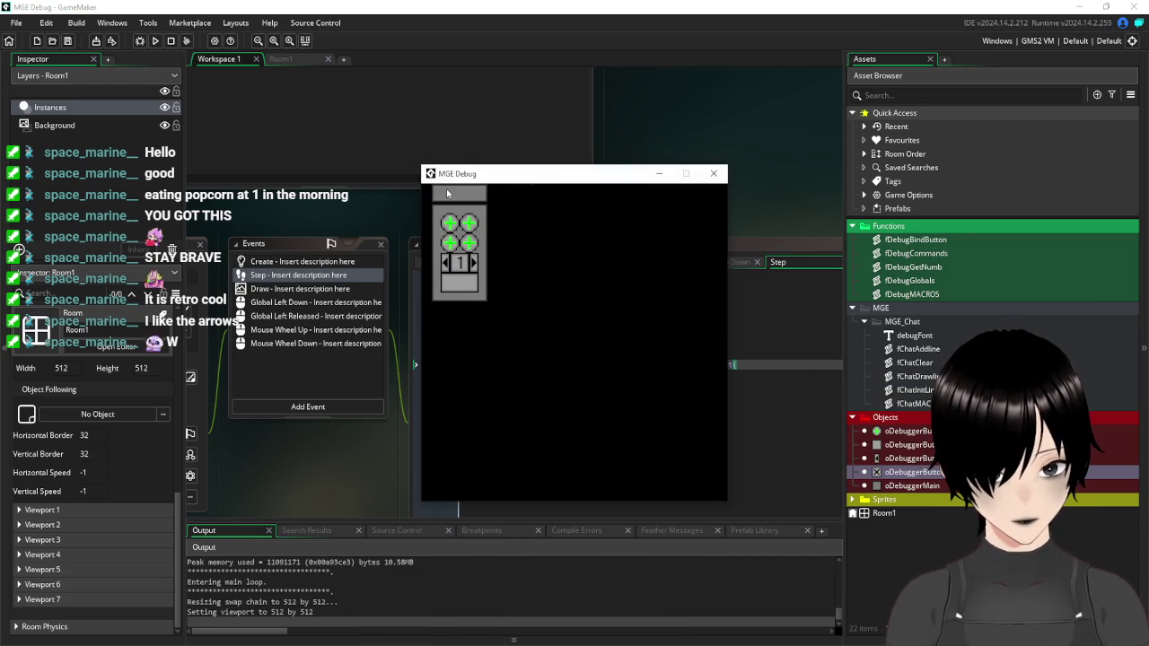
mouse_move(517, 267)
mouse_down()
mouse_move(536, 277)
mouse_move(539, 413)
mouse_up()
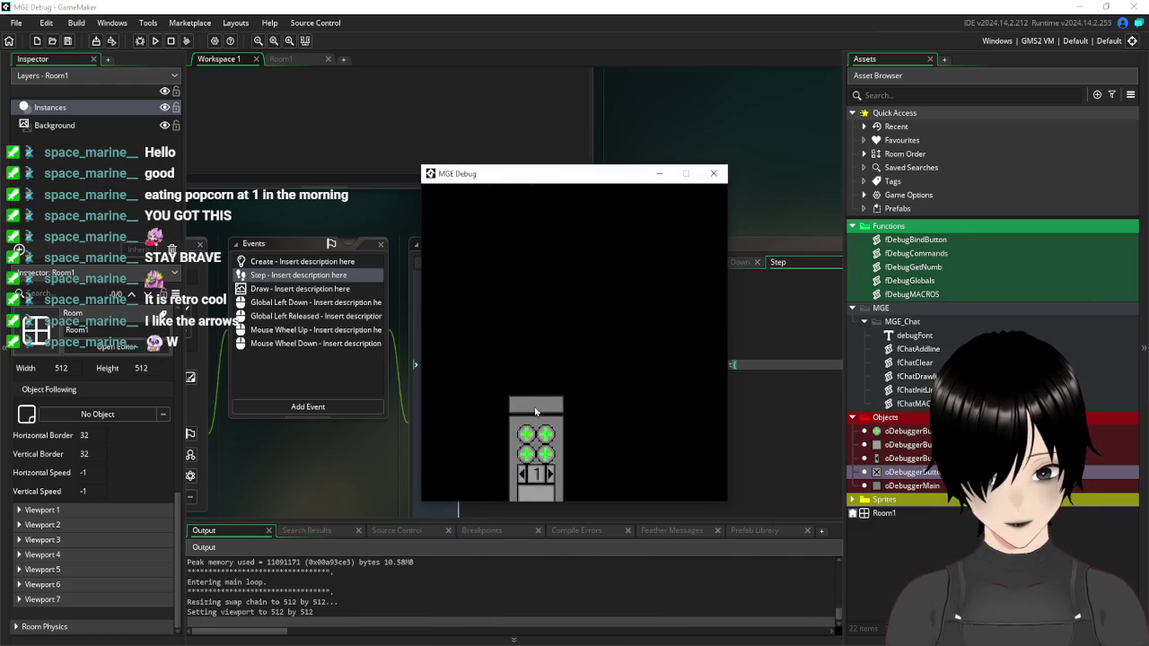
mouse_move(458, 199)
mouse_down()
mouse_move(523, 359)
mouse_move(423, 211)
mouse_up()
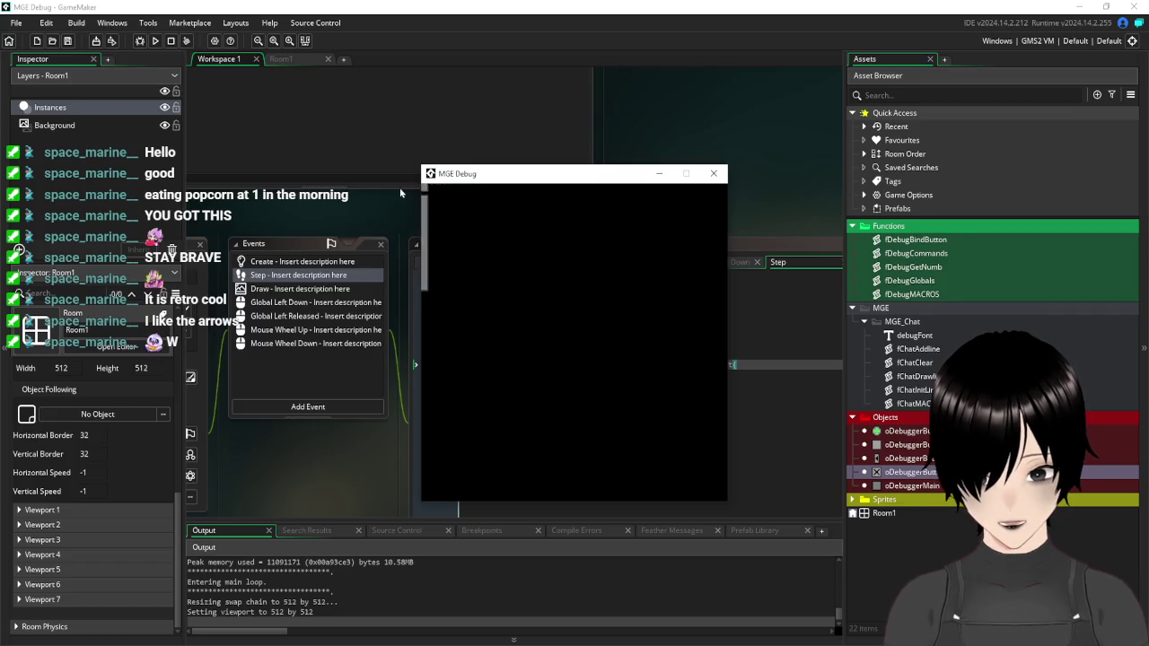
mouse_move(465, 196)
mouse_down()
mouse_move(470, 173)
mouse_move(451, 201)
mouse_move(447, 190)
mouse_move(458, 202)
mouse_move(459, 182)
mouse_move(454, 190)
mouse_up()
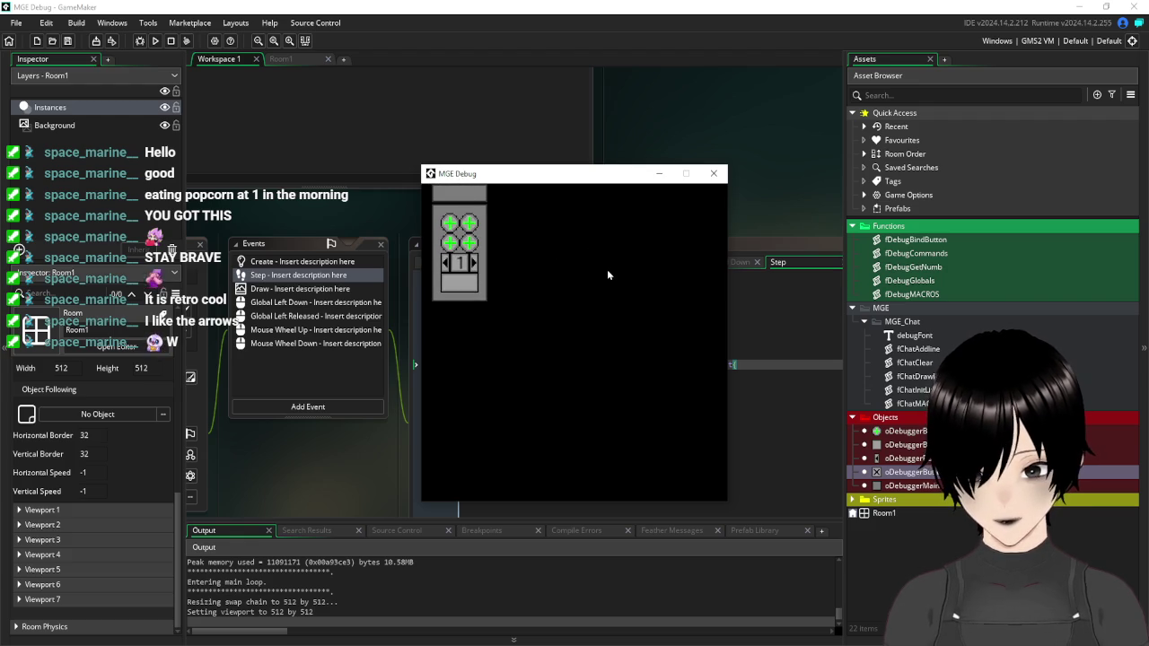
mouse_move(440, 198)
mouse_down()
mouse_move(404, 194)
mouse_move(521, 229)
mouse_move(760, 241)
mouse_up()
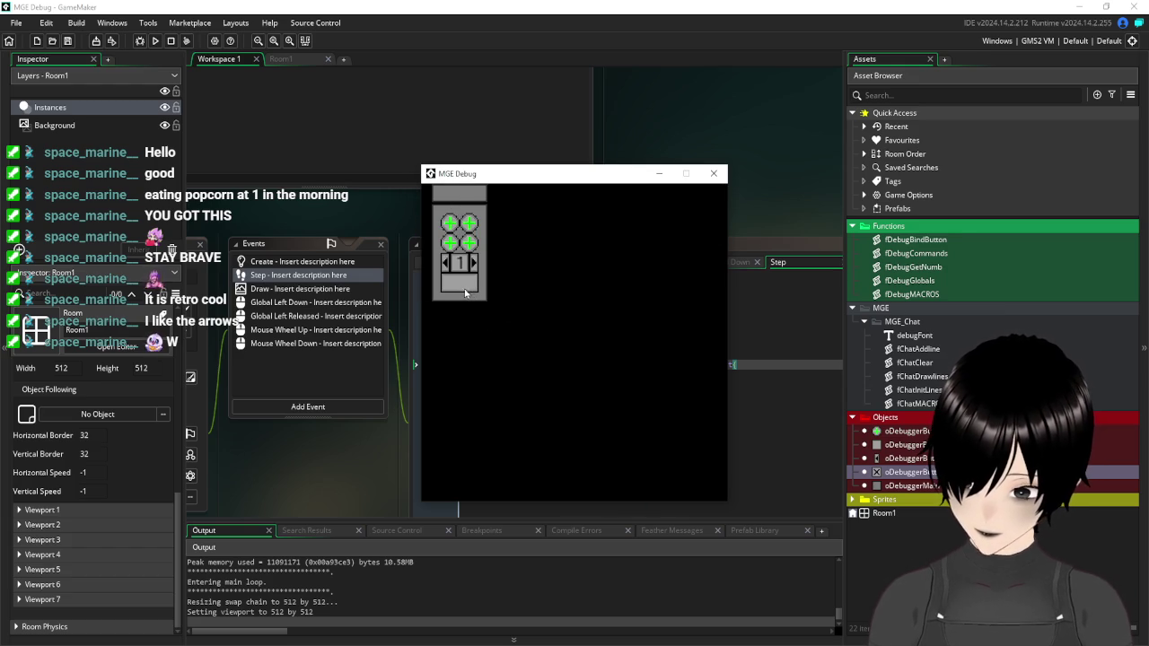
click(472, 282)
mouse_move(458, 194)
mouse_down()
mouse_move(601, 232)
mouse_move(746, 247)
mouse_up()
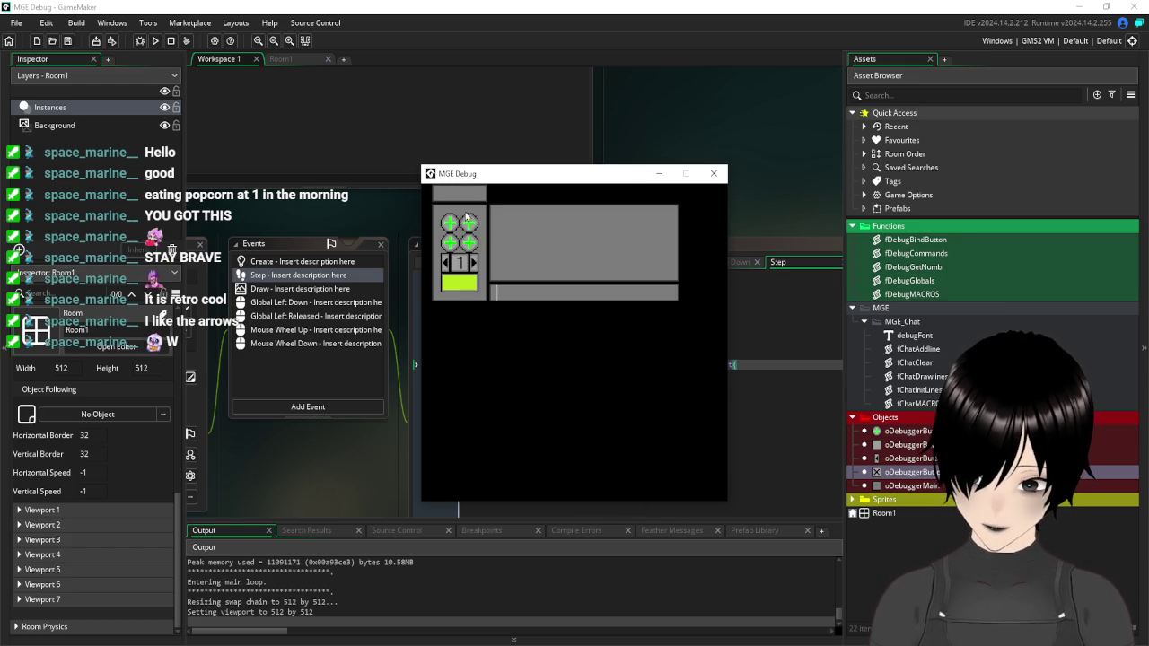
drag(463, 204, 479, 533)
click(456, 197)
click(456, 198)
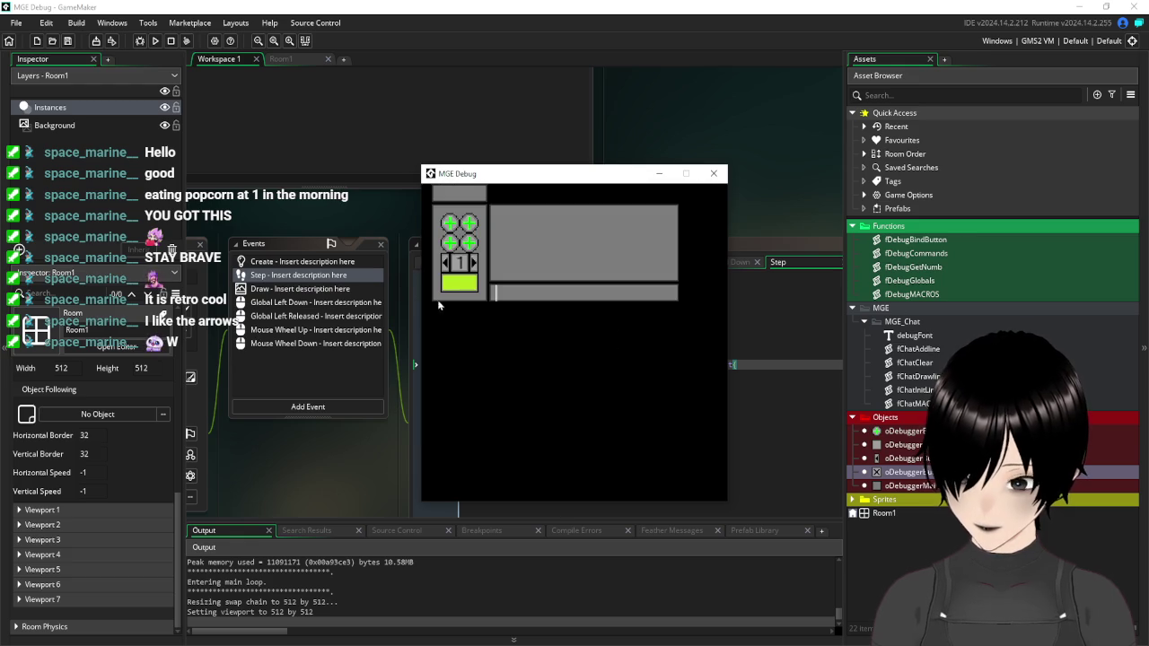
click(465, 189)
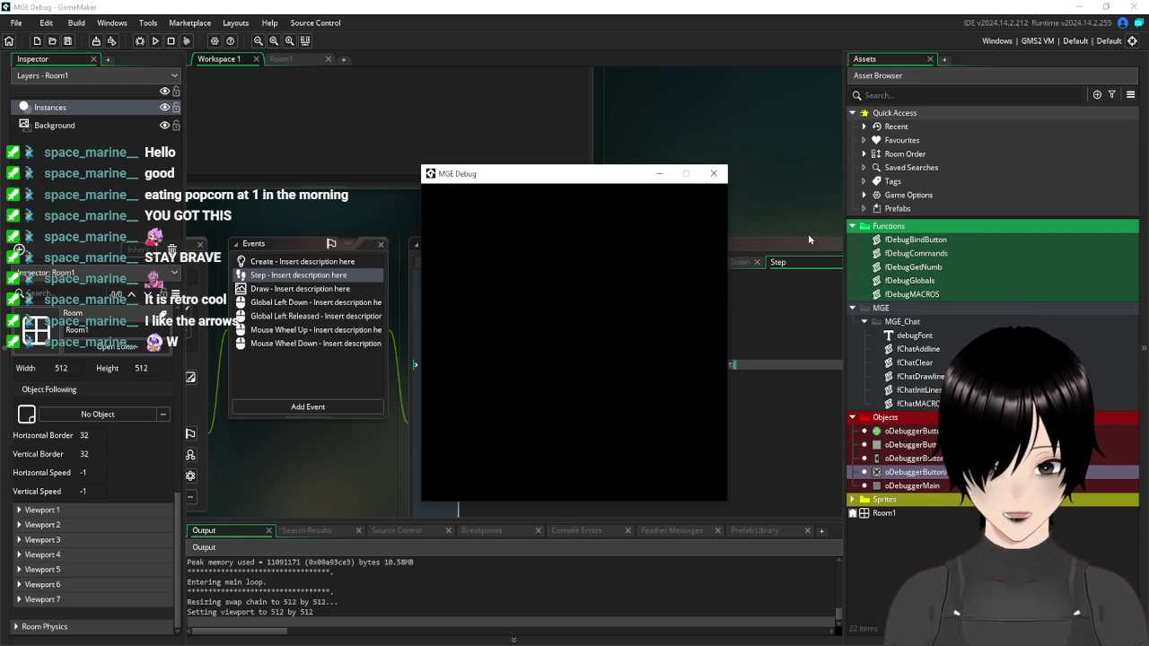
click(463, 287)
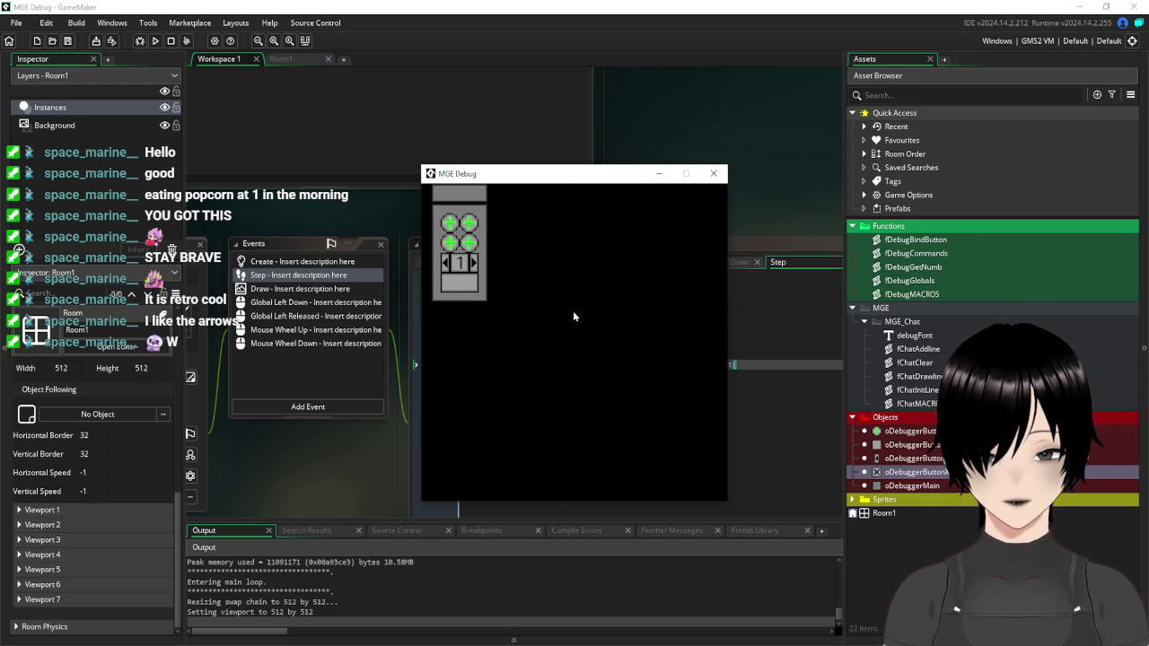
click(714, 173)
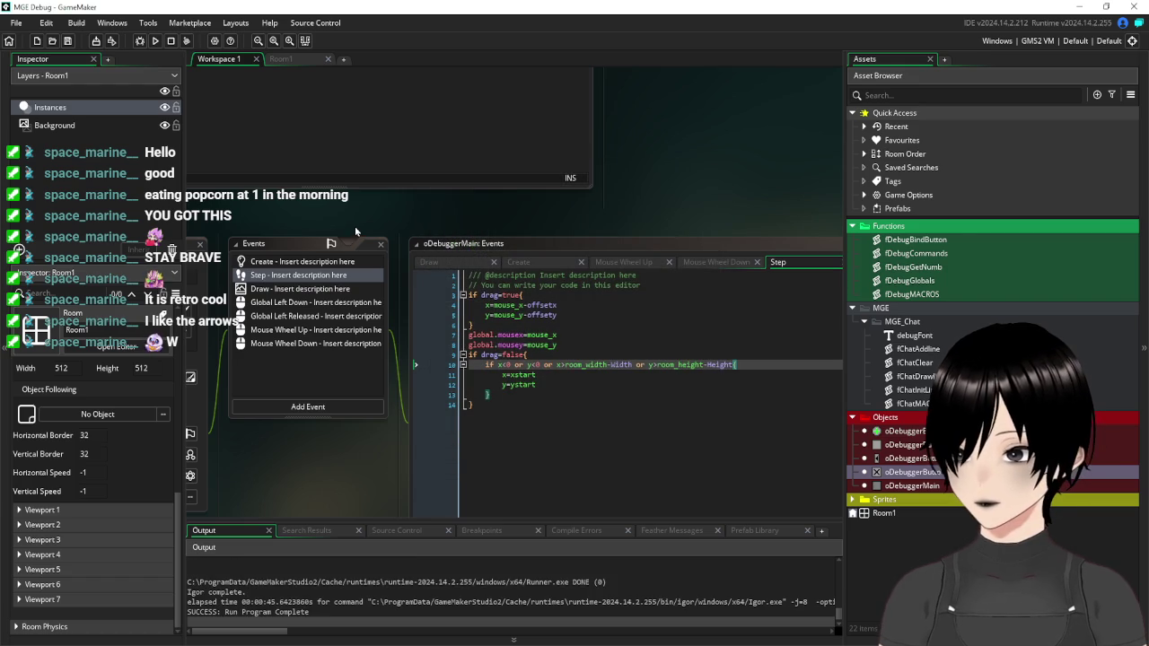